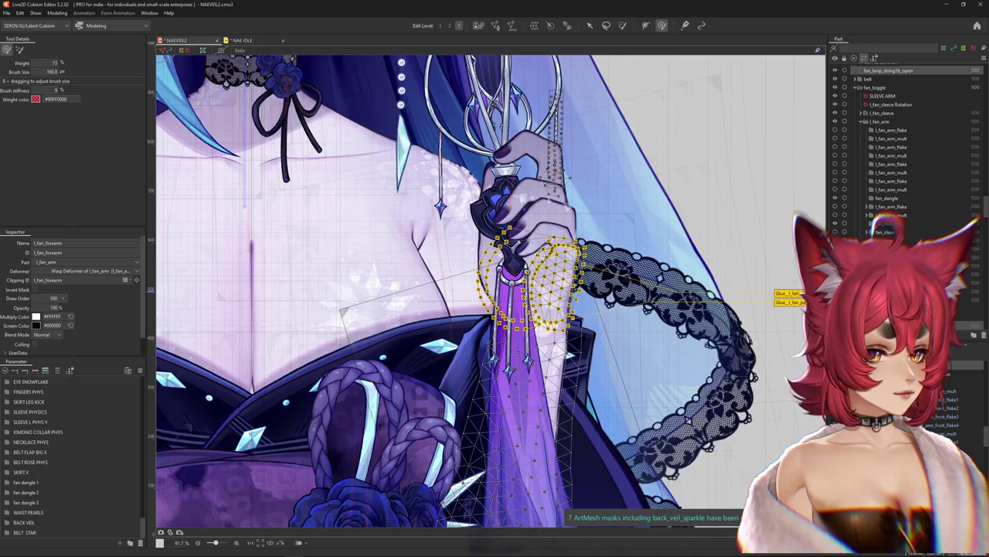
# - Select the fan_loop_string1b_open mesh, hide selection outlines, and bring up Physics Settings
pyautogui.scroll(-3, 905, 139)
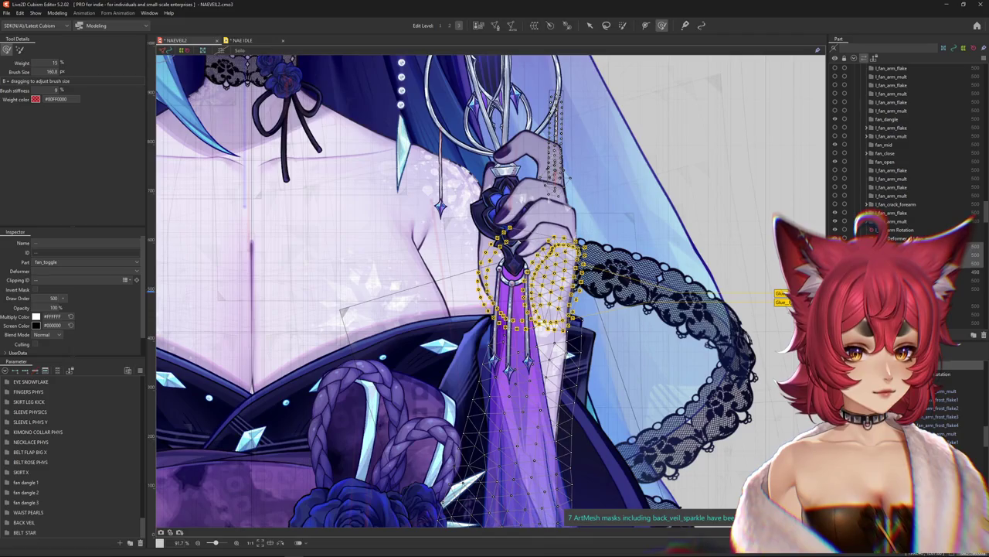
pyautogui.click(555, 143)
pyautogui.click(555, 143)
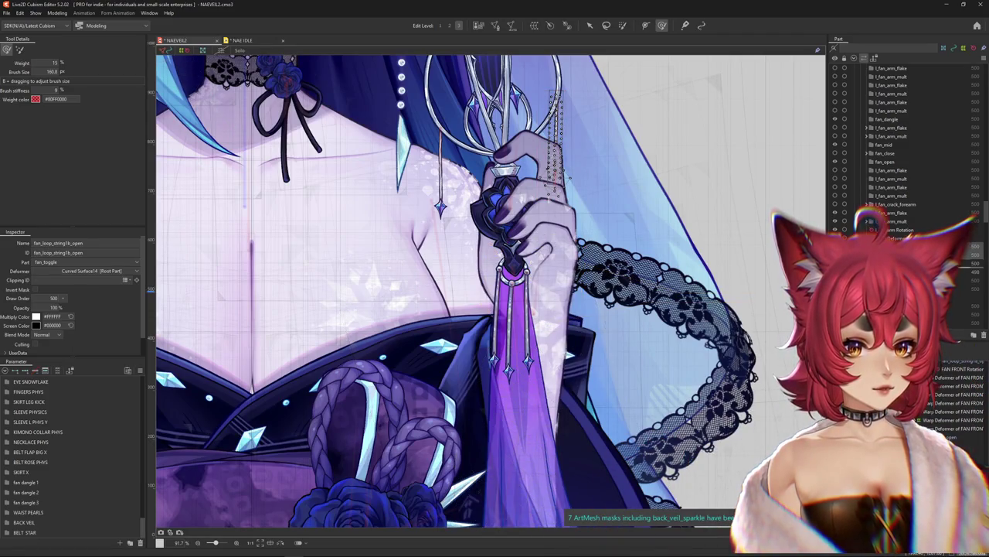
pyautogui.hotkey('ctrl', 'h')
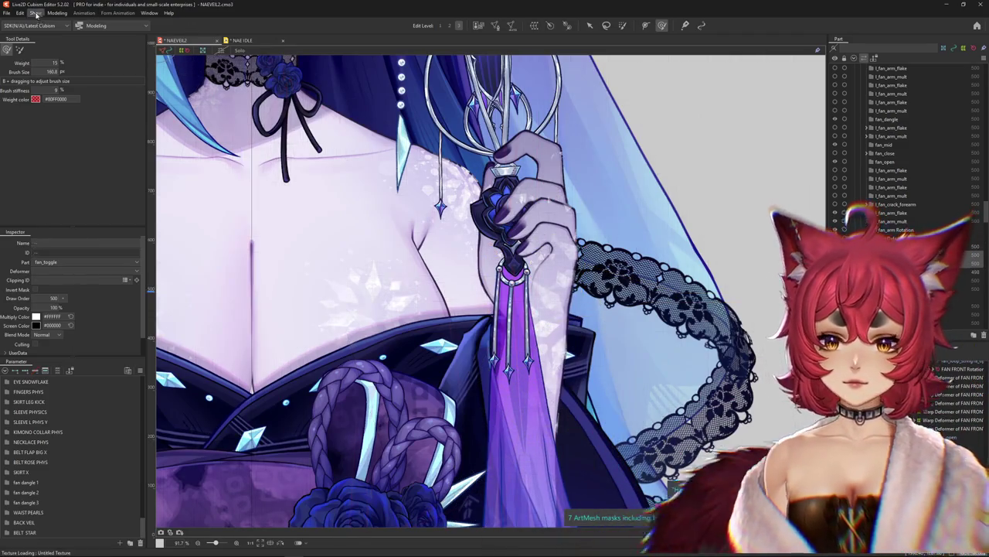
pyautogui.hotkey('alt', 'm')
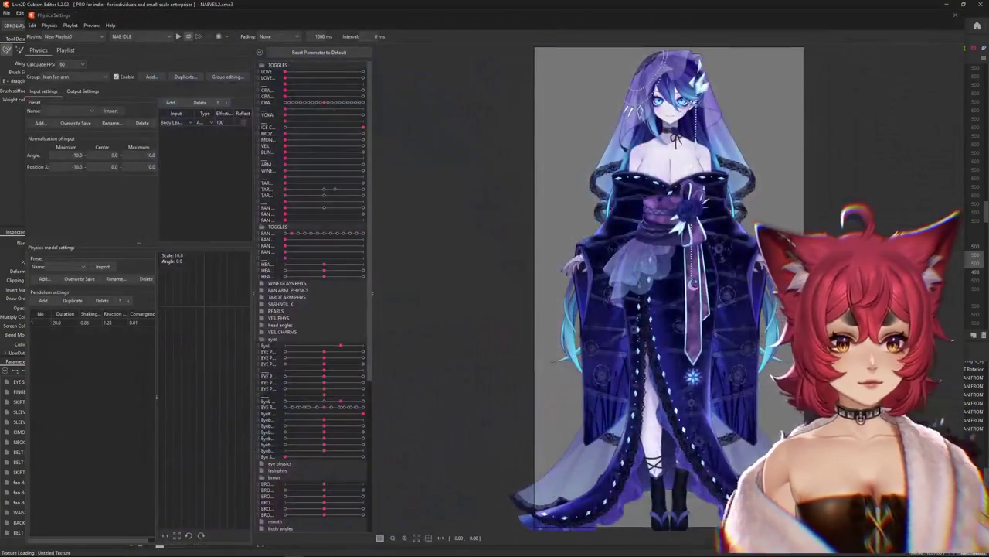
# - In the physics preview, raise FAN ARM and FAN OPEN to maximum with the face in view
pyautogui.scroll(3, 736, 296)
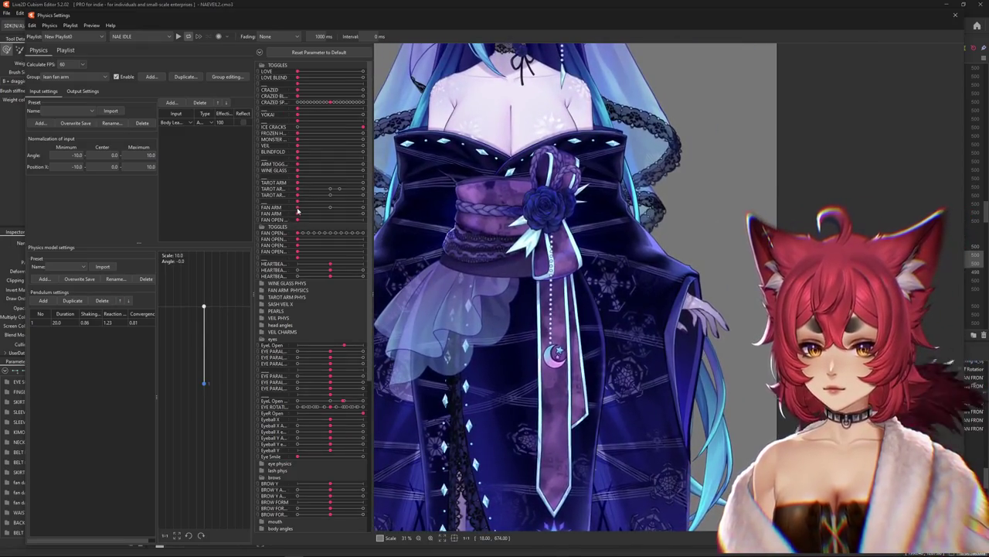
pyautogui.moveTo(298, 208); pyautogui.dragTo(363, 207)
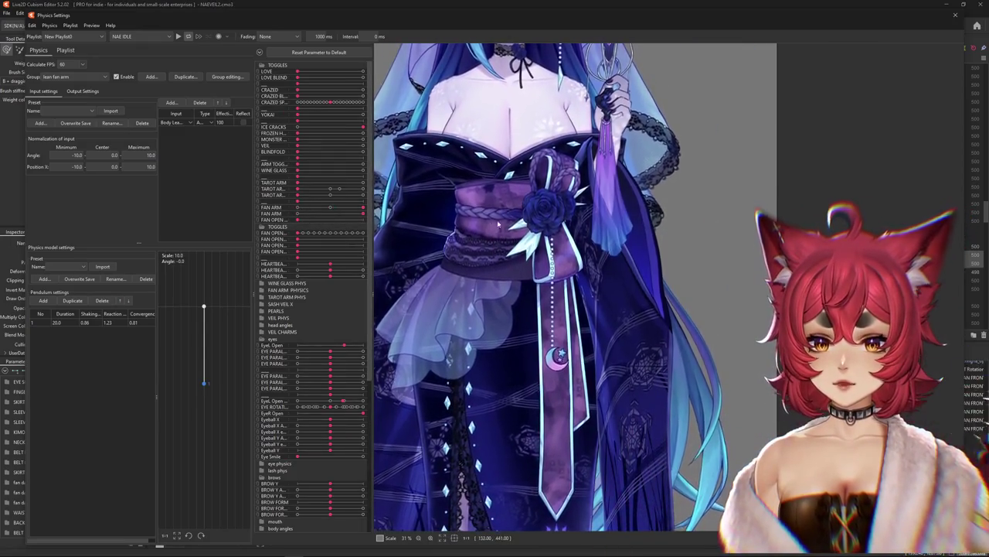
pyautogui.moveTo(498, 224); pyautogui.dragTo(534, 301)
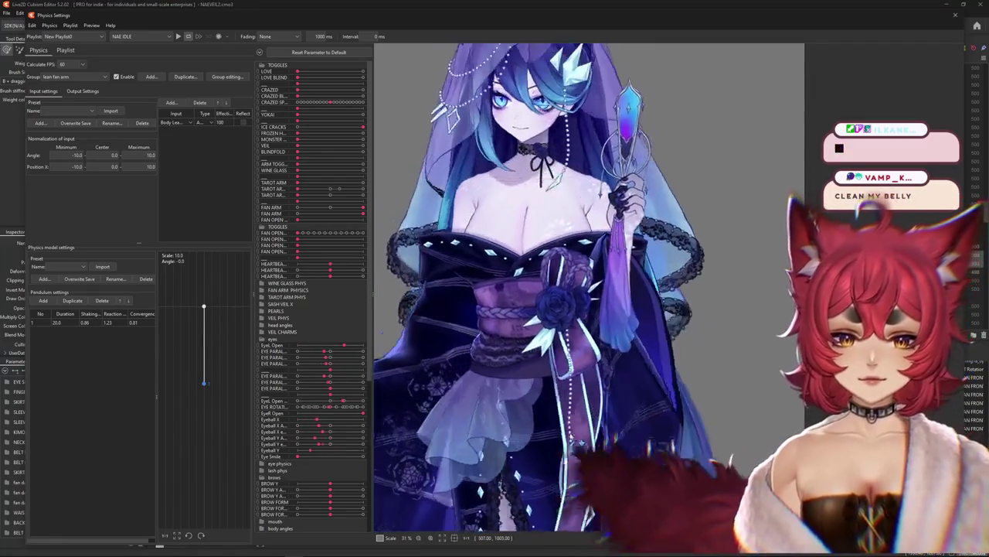
pyautogui.moveTo(299, 233); pyautogui.dragTo(363, 233)
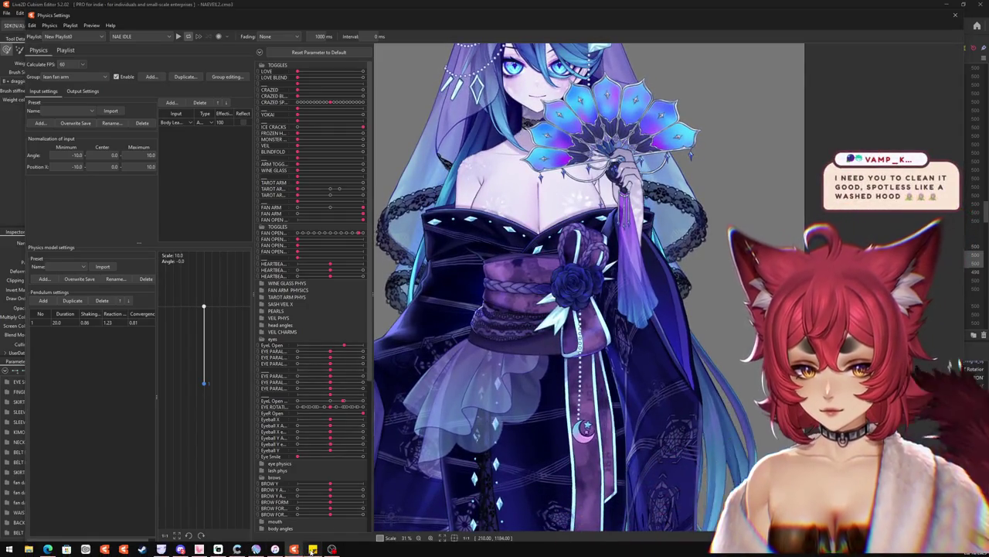
# - Review the to-do sticky note, highlighting its last three items, then return to the canvas
pyautogui.click(255, 548)
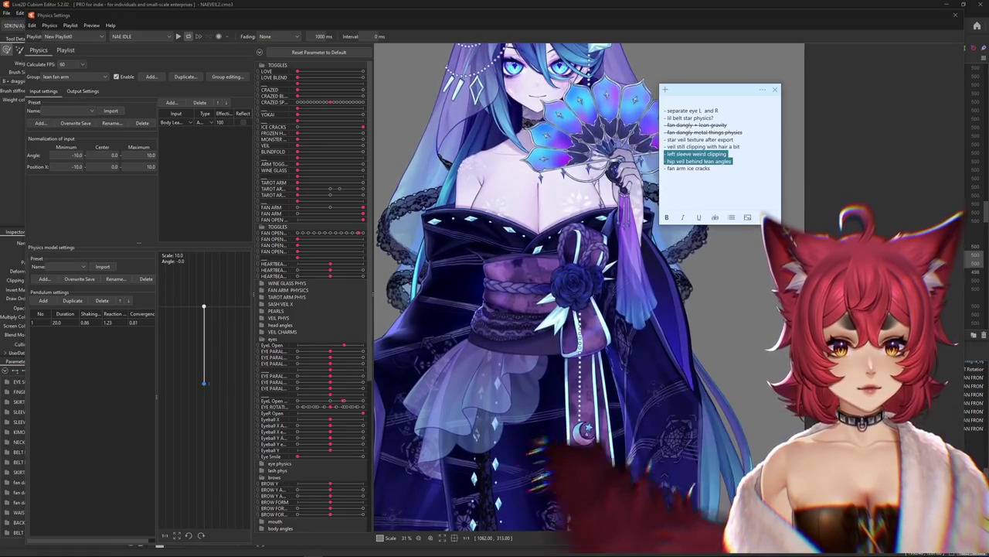
pyautogui.moveTo(666, 154); pyautogui.dragTo(701, 181)
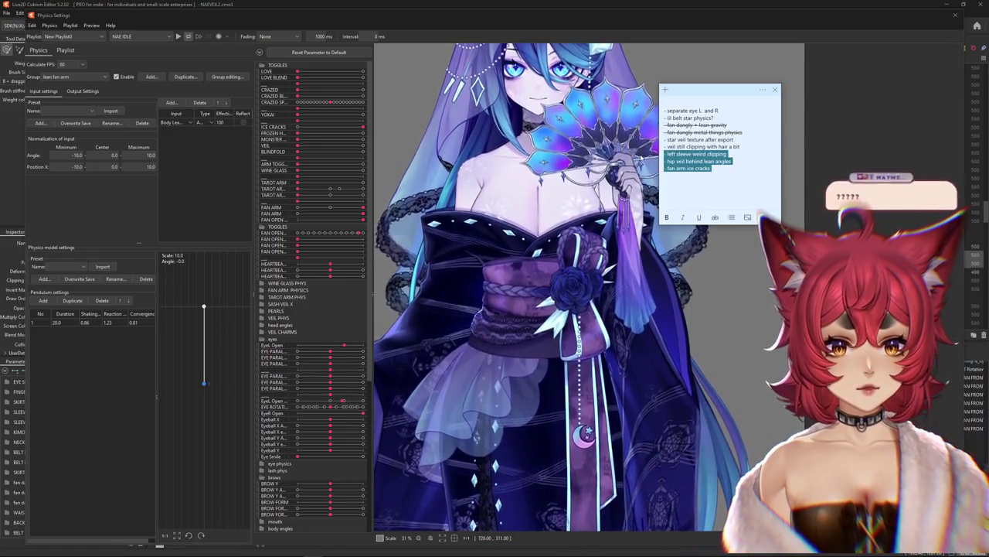
pyautogui.click(908, 21)
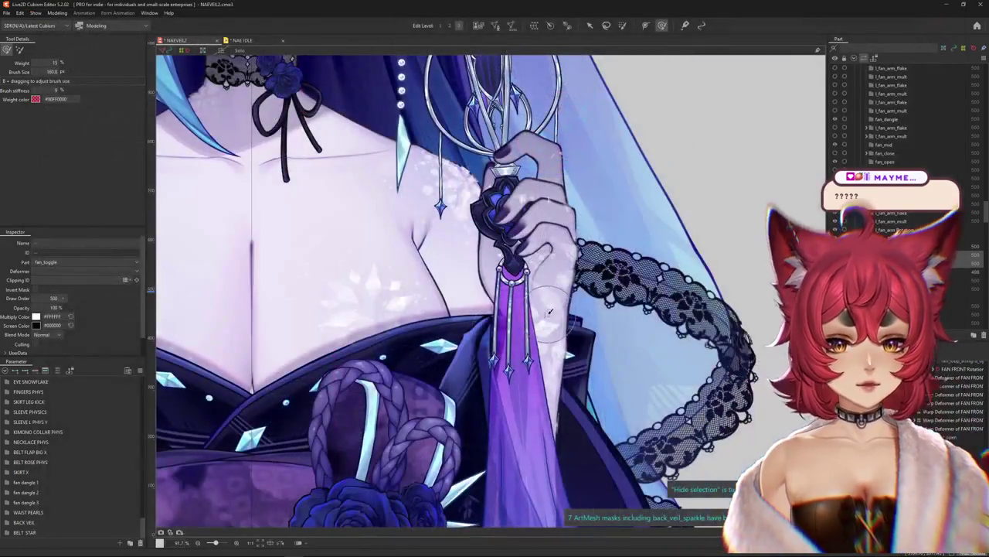
# - Pick the l_fan_forearm mesh from the overlapping meshes and select the l_fan_crack_forearm part
pyautogui.rightClick(551, 310)
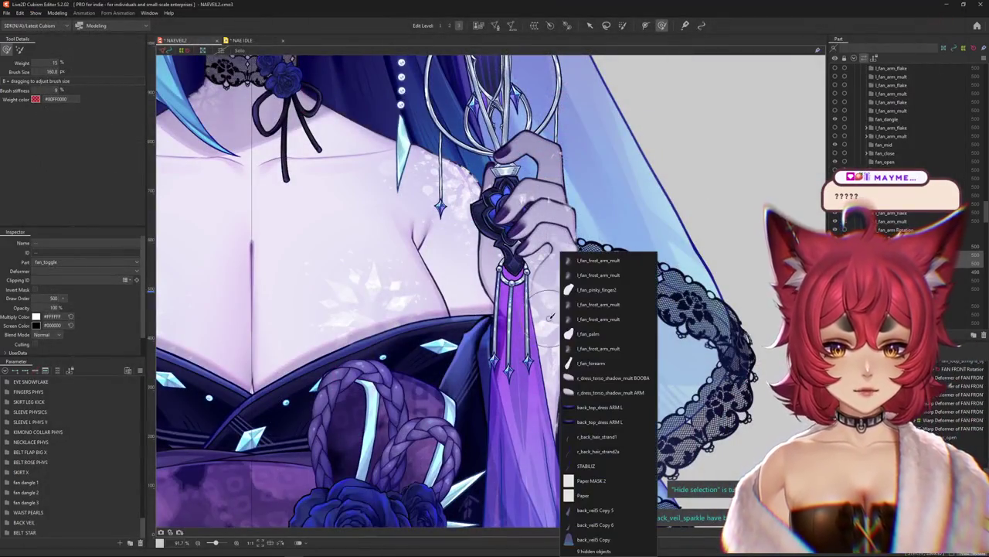
pyautogui.rightClick(553, 363)
pyautogui.click(603, 230)
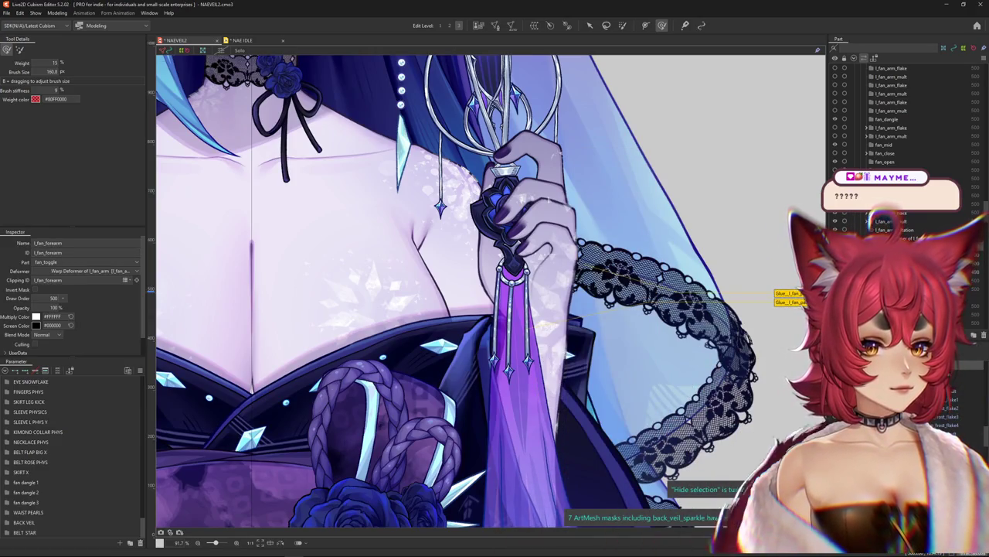
pyautogui.click(889, 230)
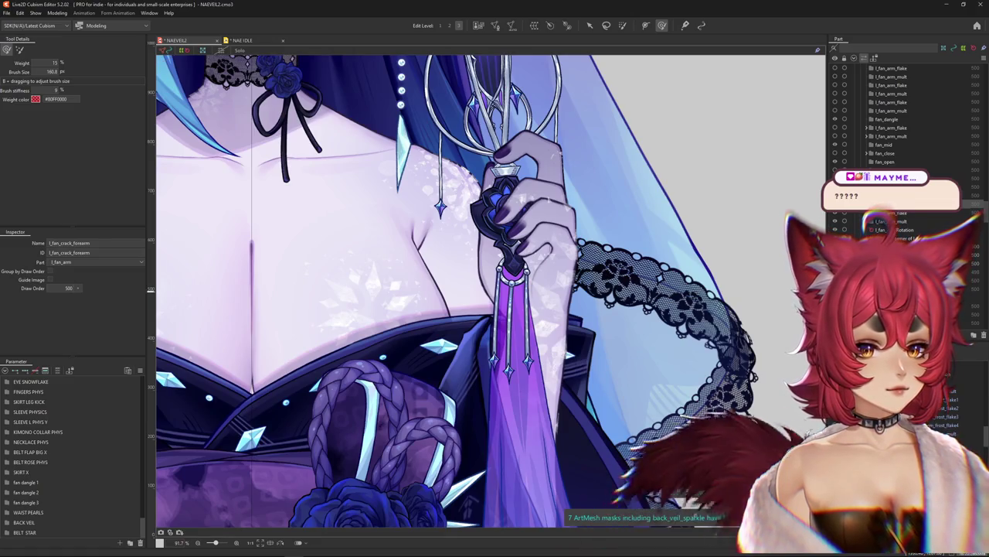
pyautogui.scroll(-3, 580, 155)
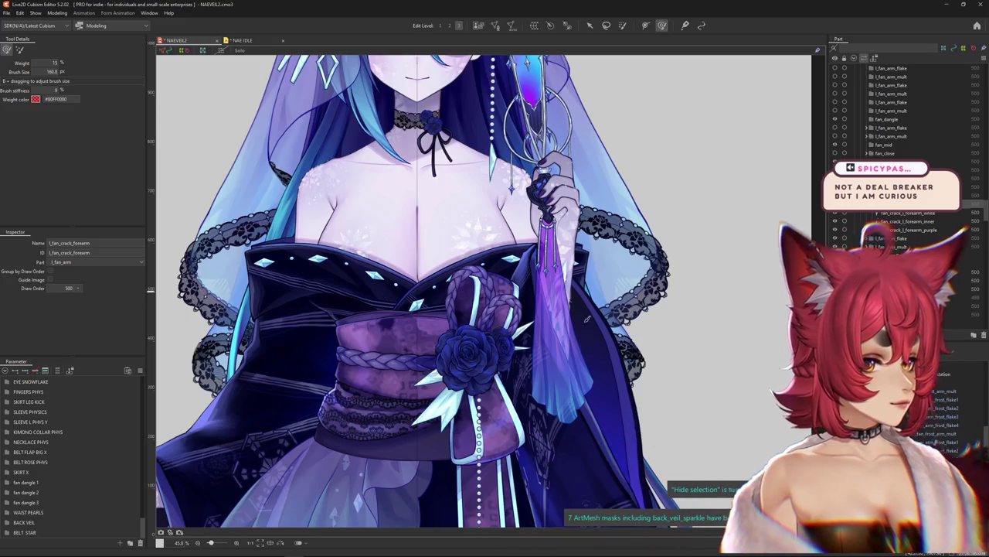
pyautogui.scroll(2, 749, 257)
pyautogui.scroll(1, 748, 258)
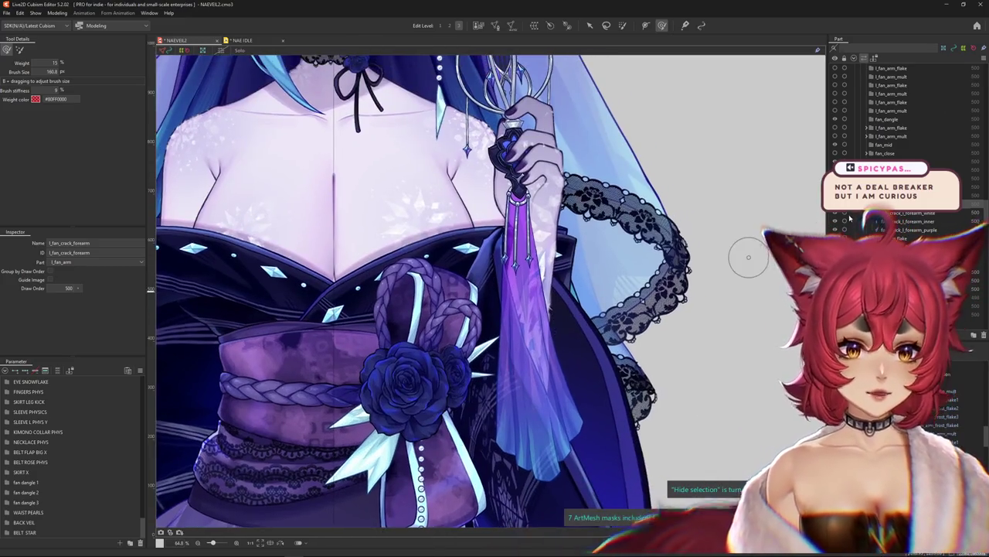
# - Select the white, purple and inner forearm crack meshes together, hiding selection outlines
pyautogui.click(912, 212)
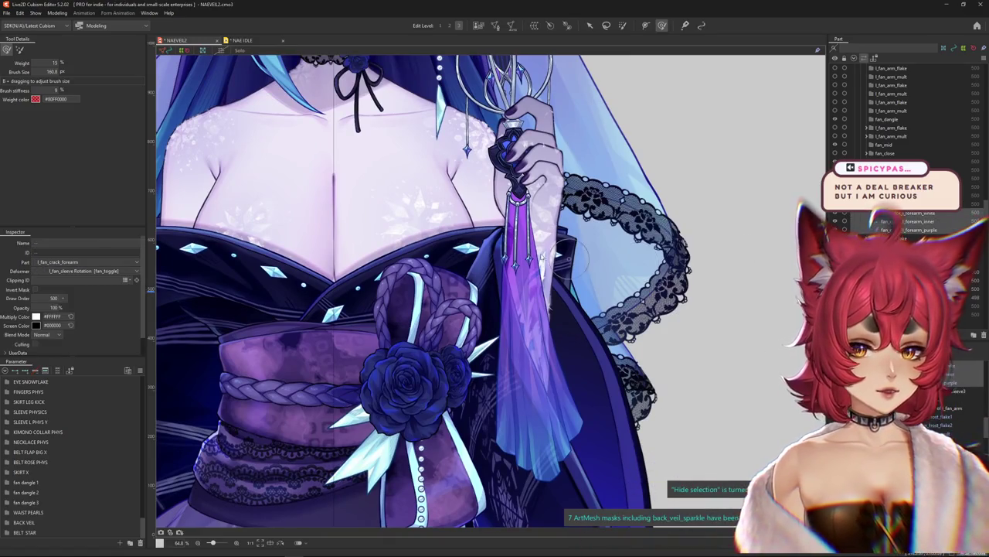
pyautogui.scroll(2, 517, 334)
pyautogui.scroll(1, 517, 334)
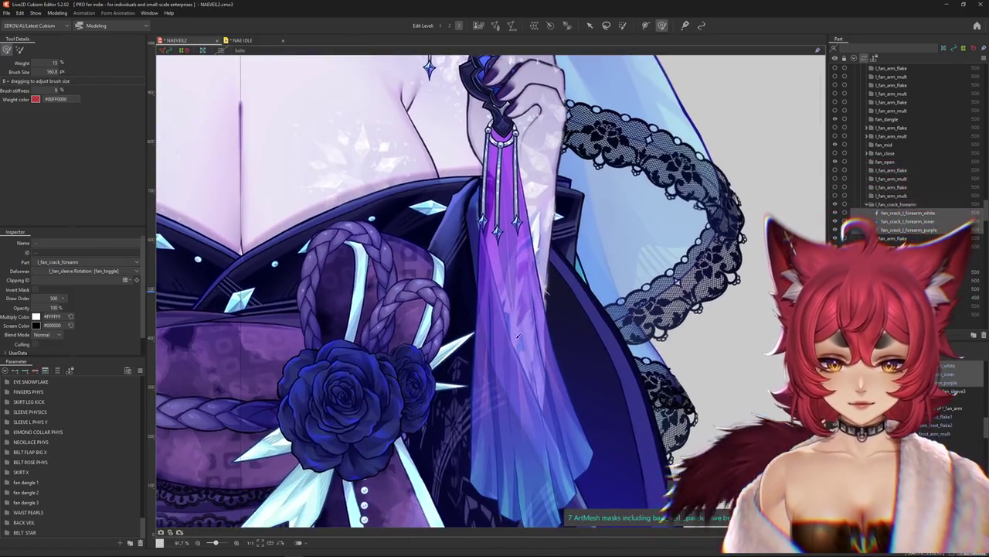
pyautogui.rightClick(518, 335)
pyautogui.click(558, 387)
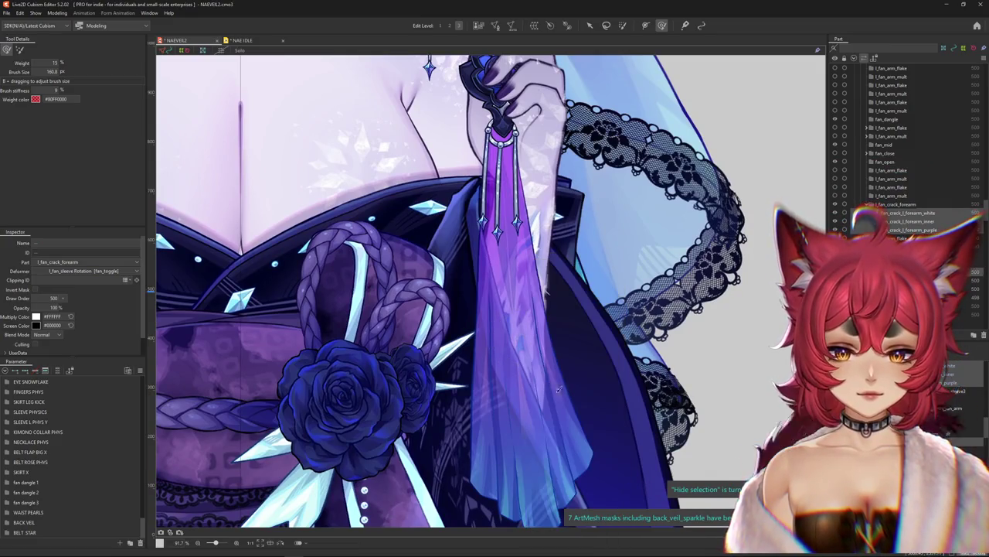
pyautogui.click(558, 387)
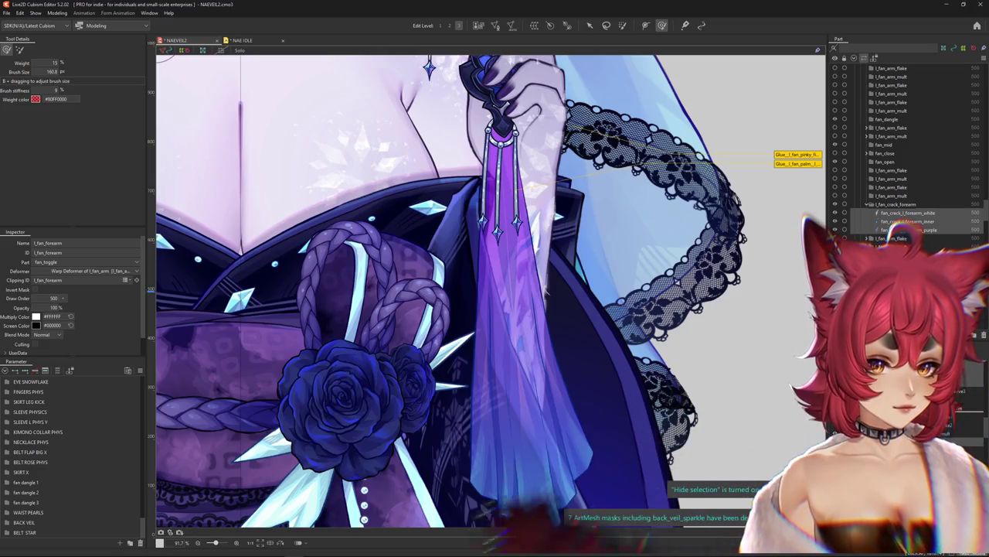
pyautogui.click(908, 230)
pyautogui.keyDown('ctrl'); pyautogui.click(909, 221); pyautogui.keyUp('ctrl')
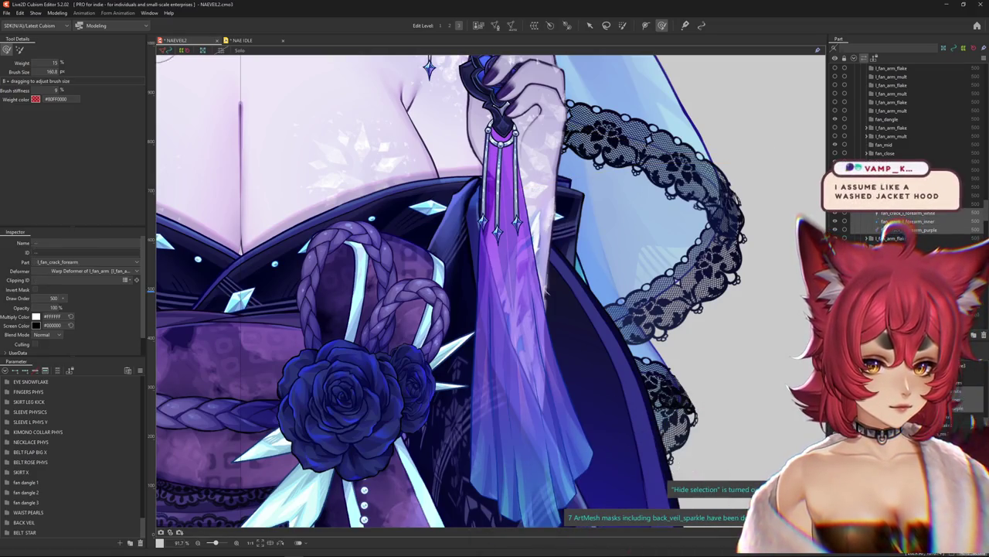
pyautogui.moveTo(594, 297); pyautogui.dragTo(485, 216)
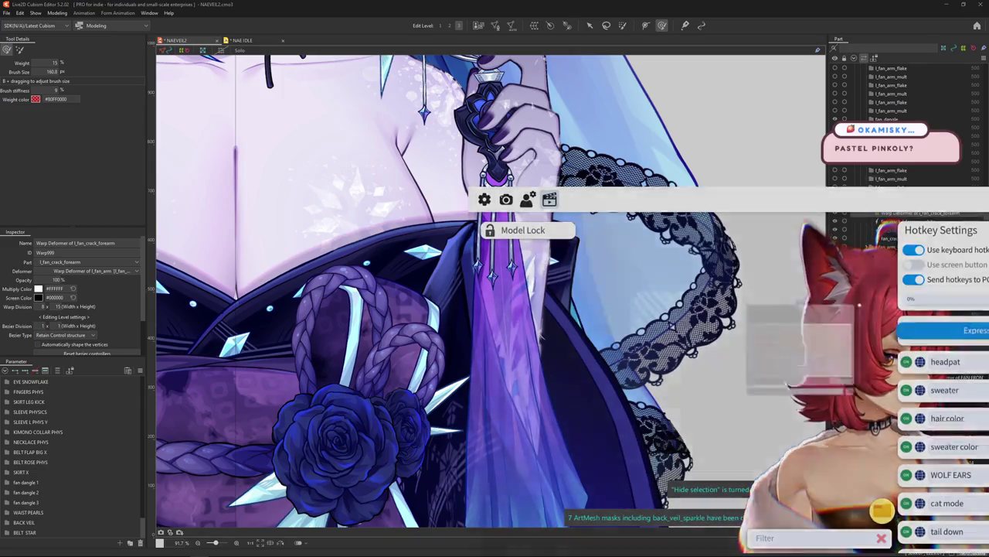
# - Set the hair color expression to brightness -0.55 and hair hue 0.16 for pink hair
pyautogui.scroll(-2, 707, 405)
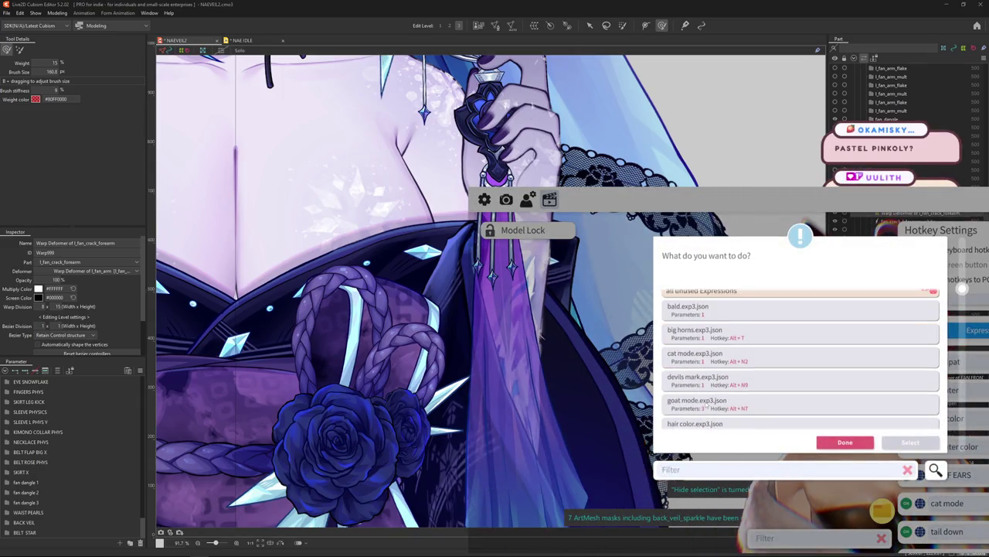
pyautogui.click(850, 387)
pyautogui.click(910, 442)
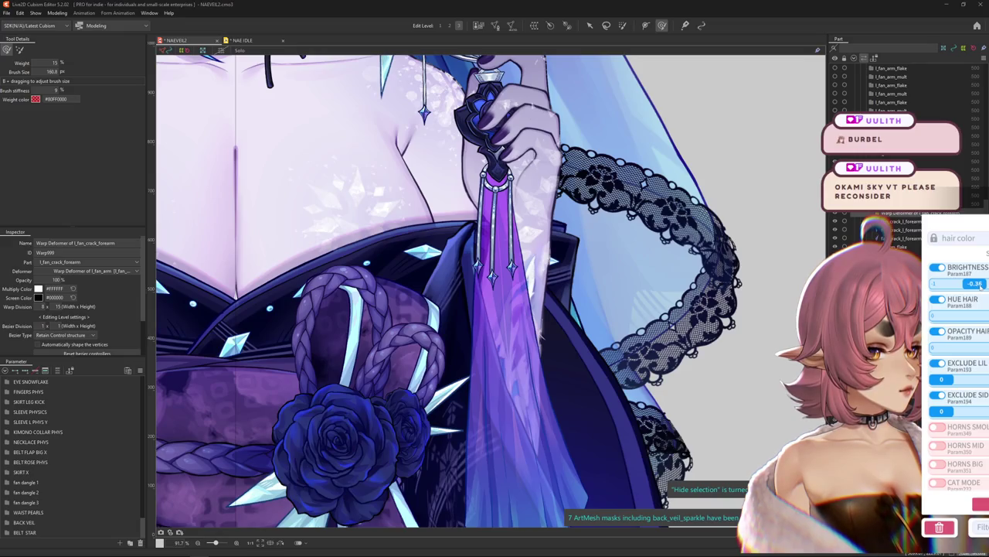
pyautogui.moveTo(970, 284); pyautogui.dragTo(961, 287)
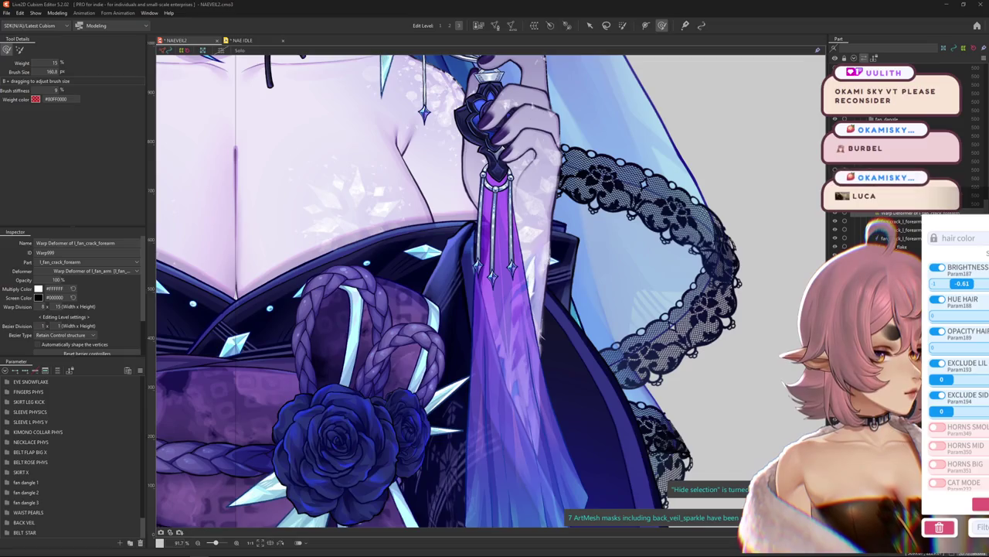
pyautogui.moveTo(933, 316); pyautogui.dragTo(936, 315)
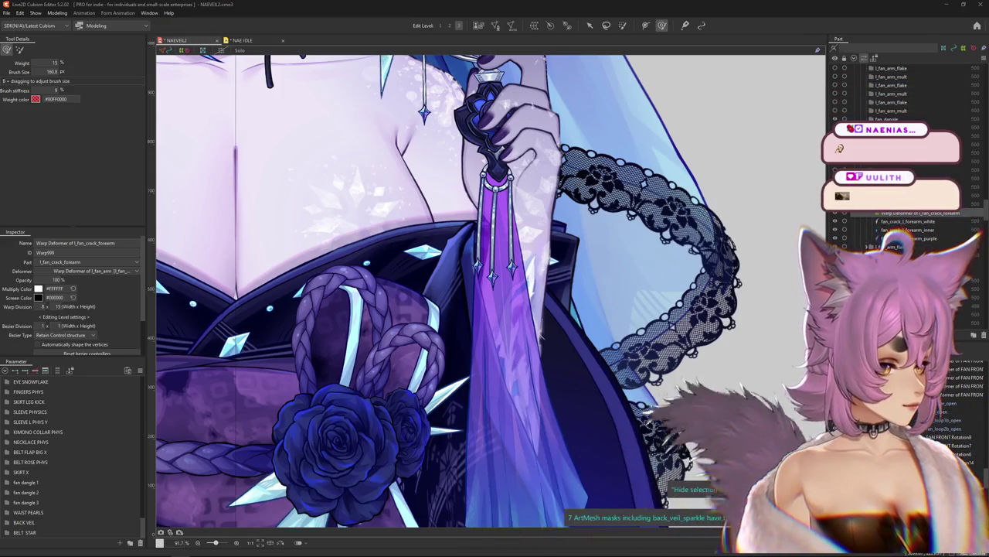
pyautogui.hotkey('ctrl', 'h')
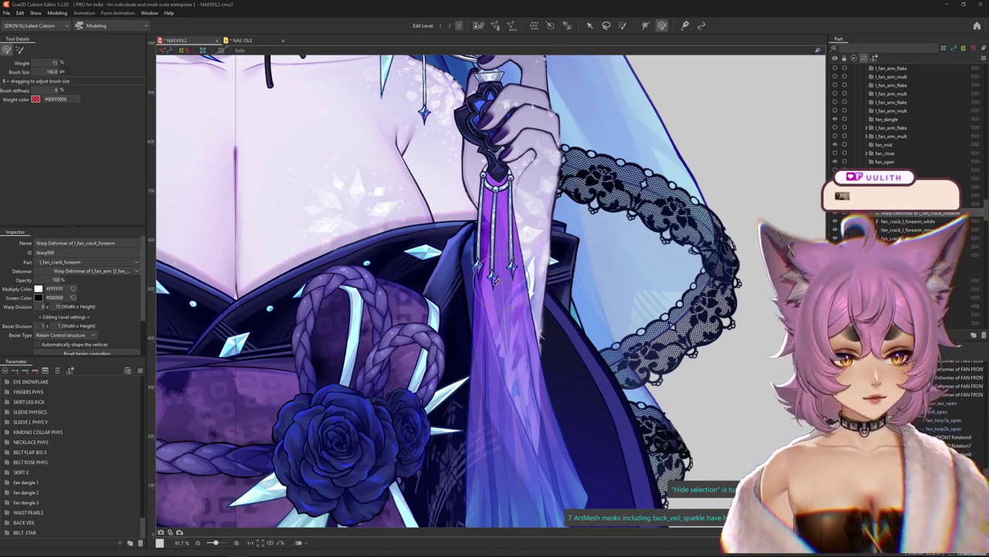
pyautogui.scroll(-1, 481, 280)
pyautogui.scroll(-2, 481, 278)
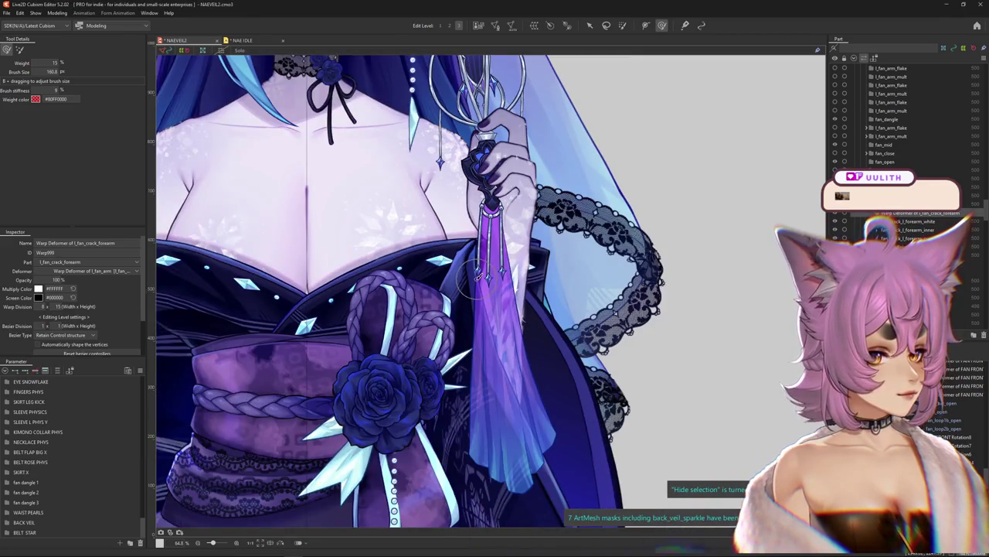
pyautogui.scroll(2, 476, 283)
pyautogui.scroll(-2, 468, 280)
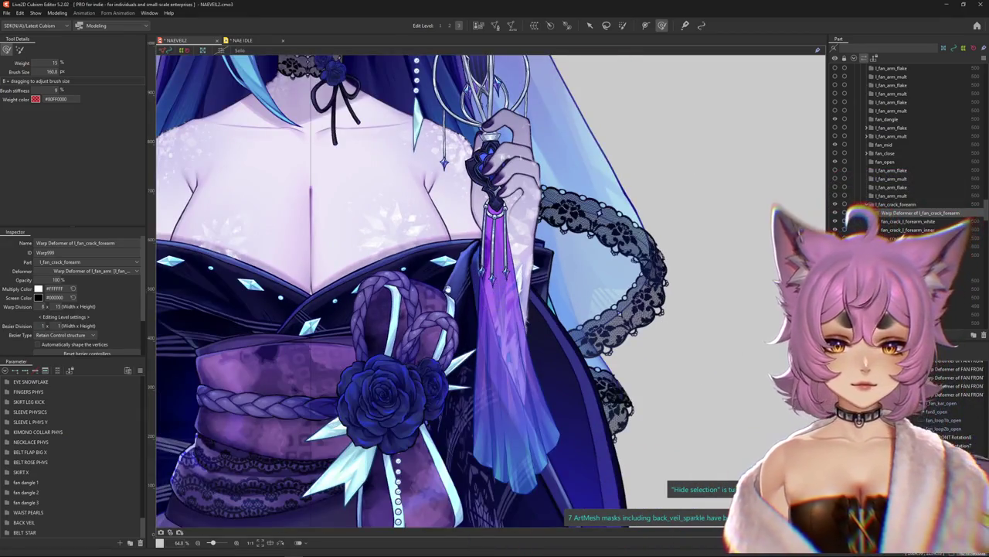
pyautogui.scroll(-3, 448, 302)
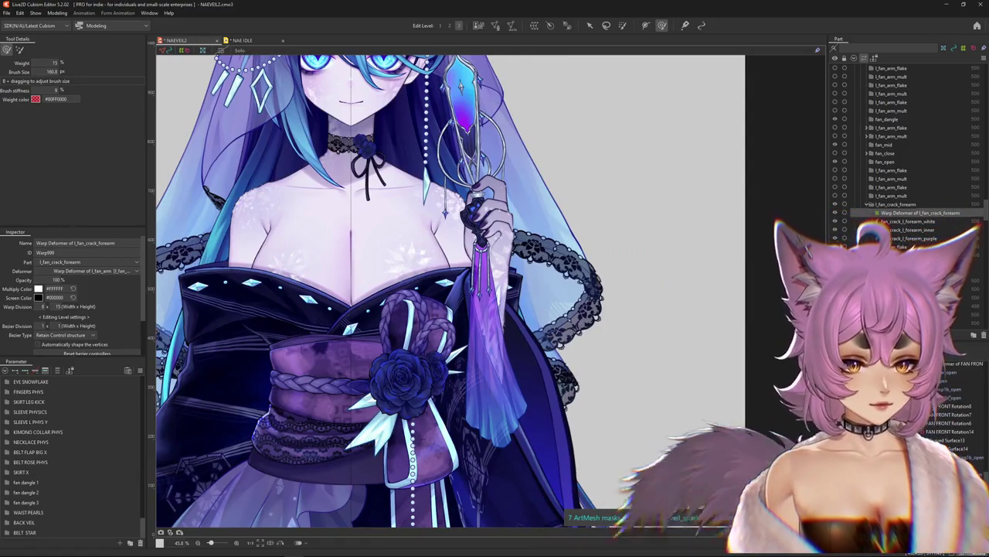
pyautogui.scroll(4, 17, 405)
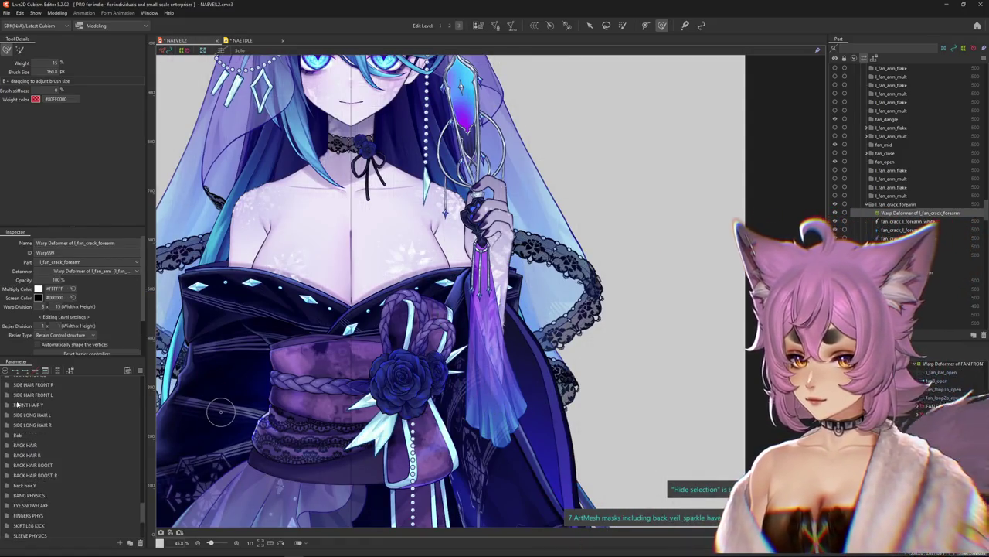
pyautogui.scroll(5, 17, 405)
pyautogui.scroll(2, 17, 404)
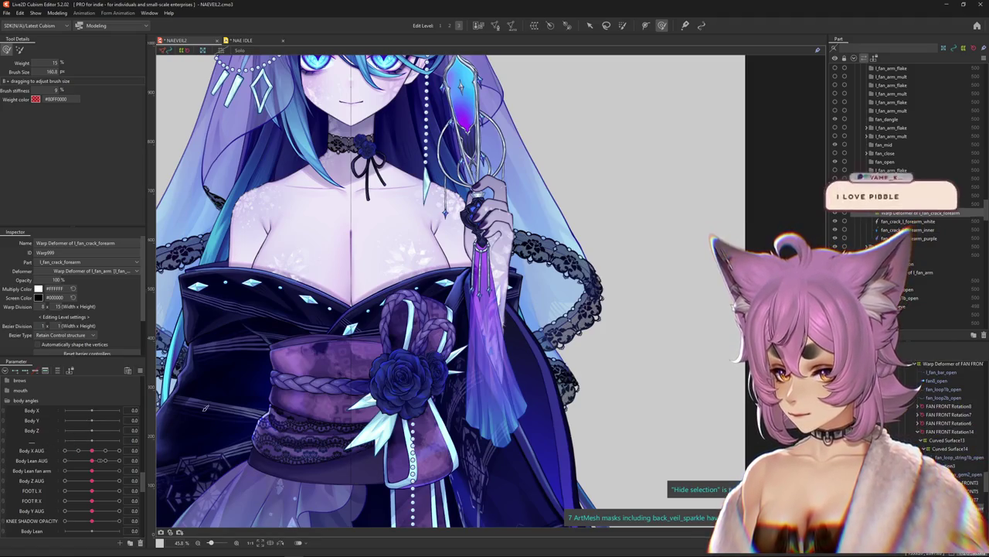
pyautogui.scroll(-5, 40, 422)
pyautogui.scroll(-5, 40, 422)
pyautogui.scroll(-3, 39, 422)
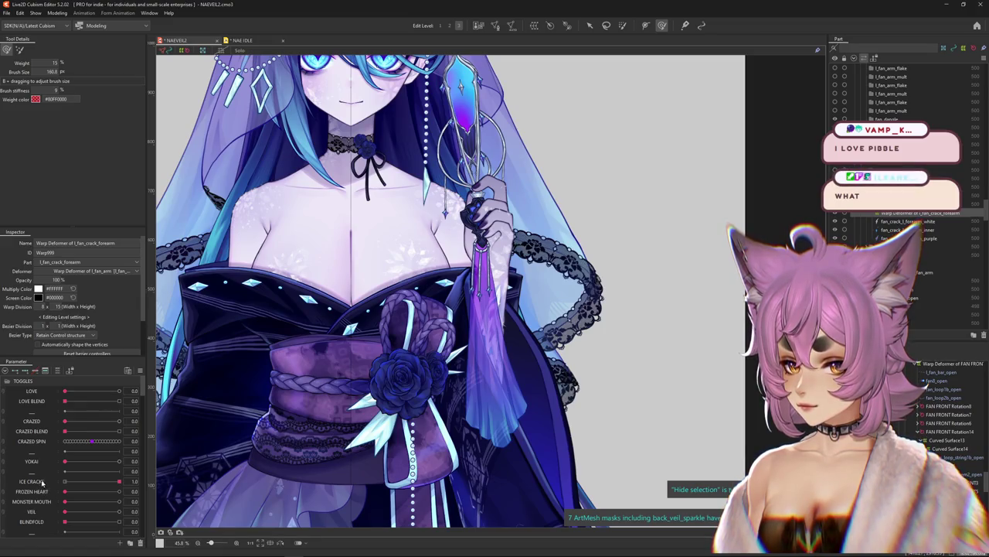
pyautogui.scroll(-5, 42, 482)
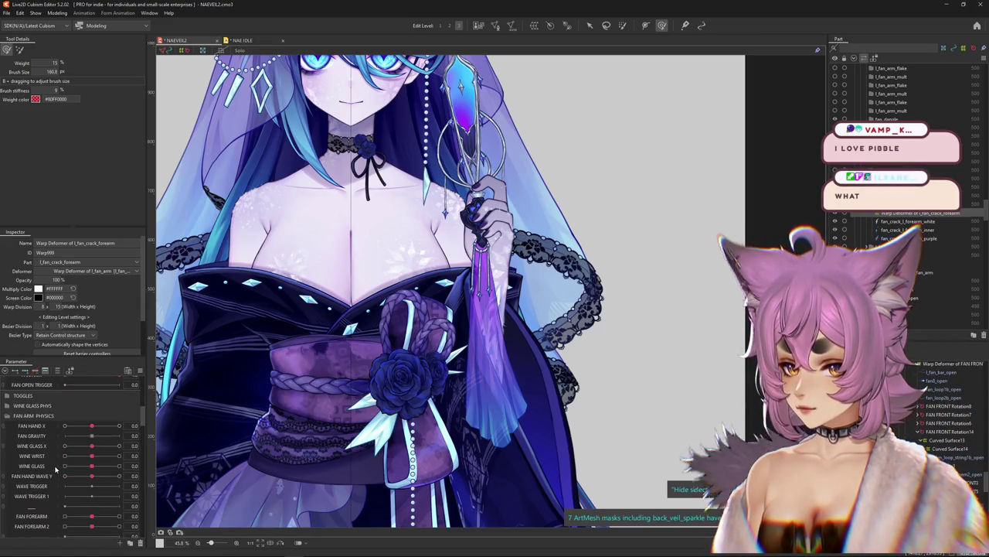
pyautogui.scroll(-3, 56, 469)
pyautogui.scroll(-3, 52, 470)
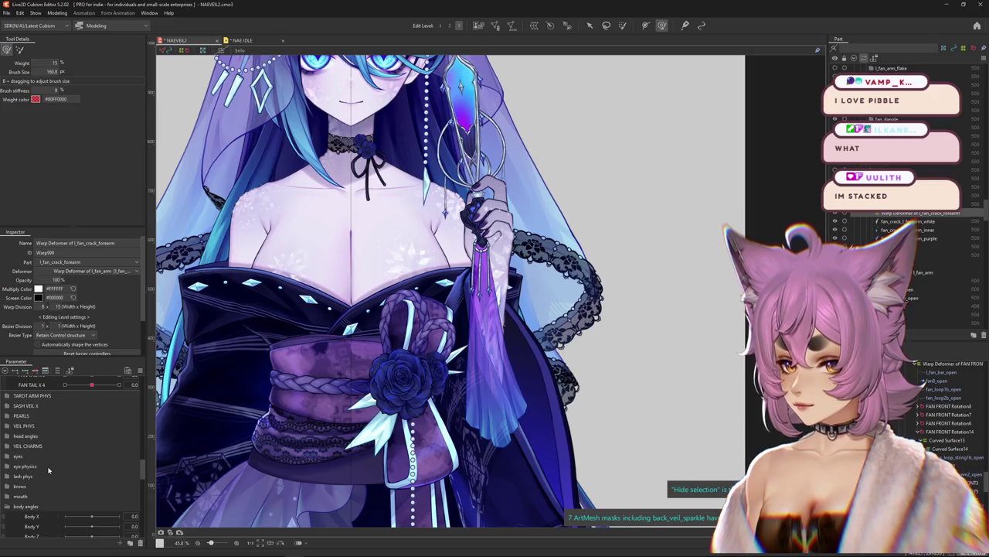
pyautogui.scroll(-3, 44, 475)
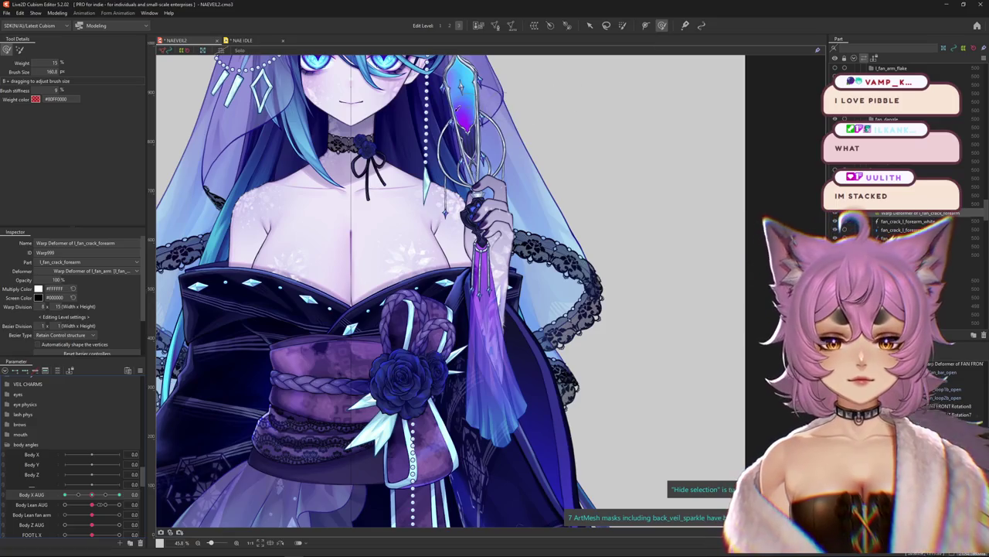
pyautogui.moveTo(587, 332); pyautogui.dragTo(619, 332)
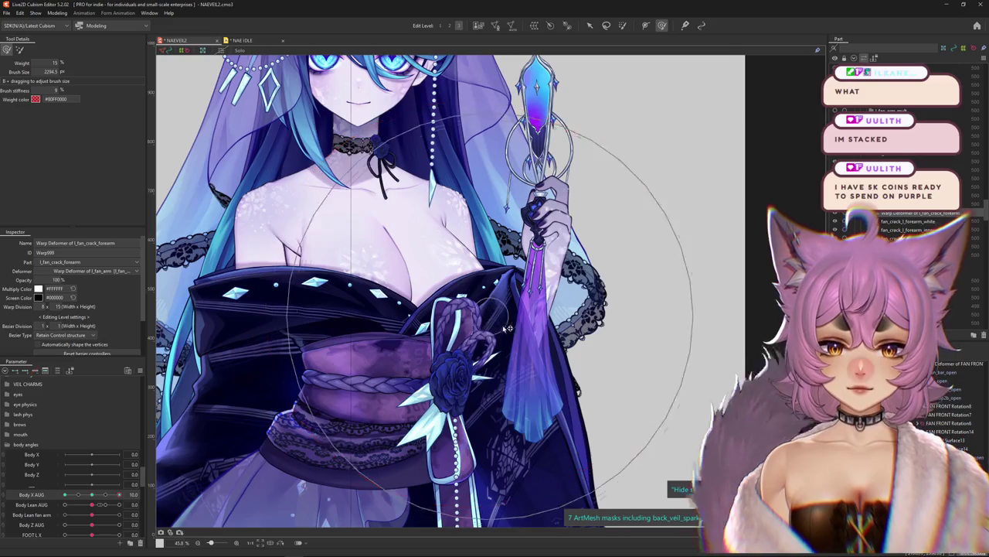
# - Swing Body X AUG between its extremes with selection hidden, then reset it to neutral
pyautogui.moveTo(501, 357); pyautogui.dragTo(541, 325)
pyautogui.moveTo(119, 494); pyautogui.dragTo(65, 494)
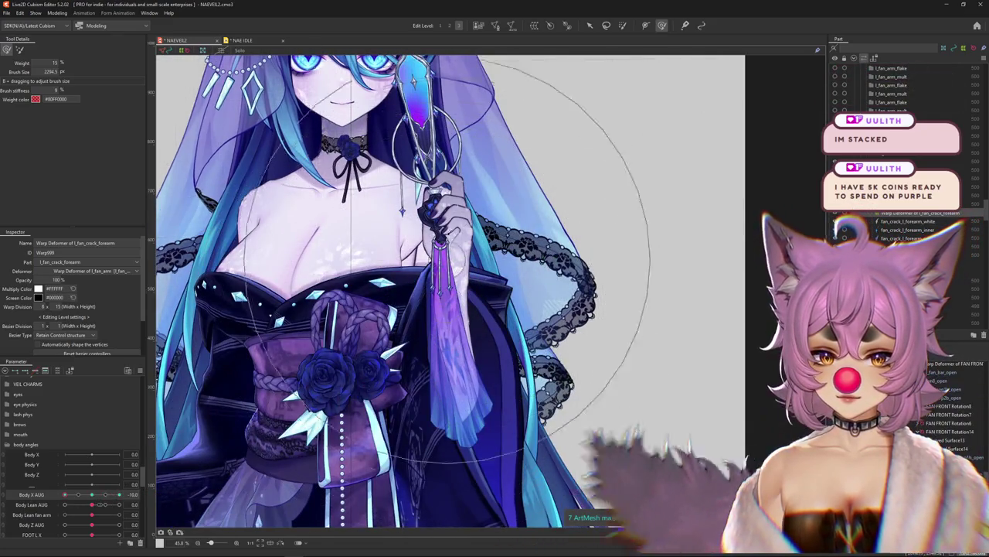
pyautogui.hotkey('ctrl', 'h')
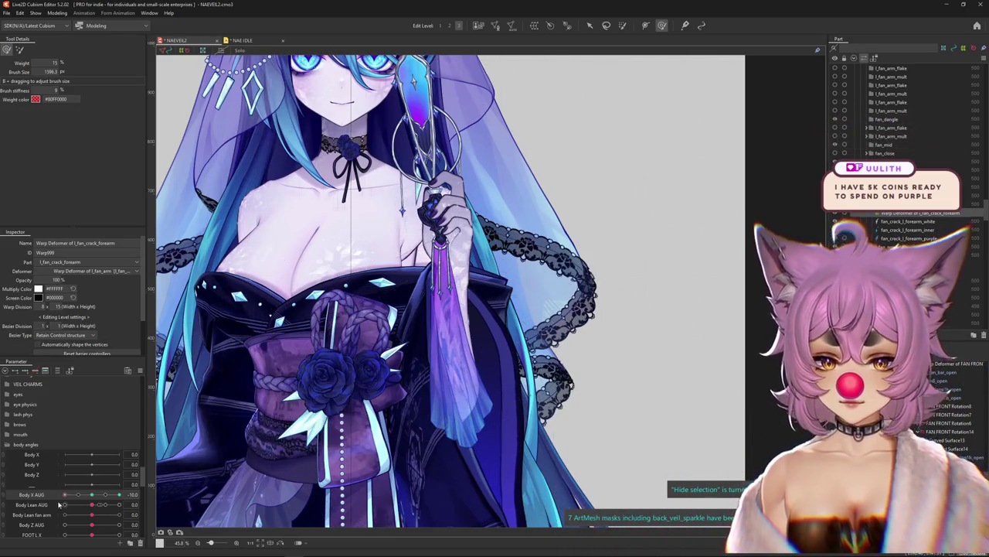
pyautogui.moveTo(64, 494); pyautogui.dragTo(119, 494)
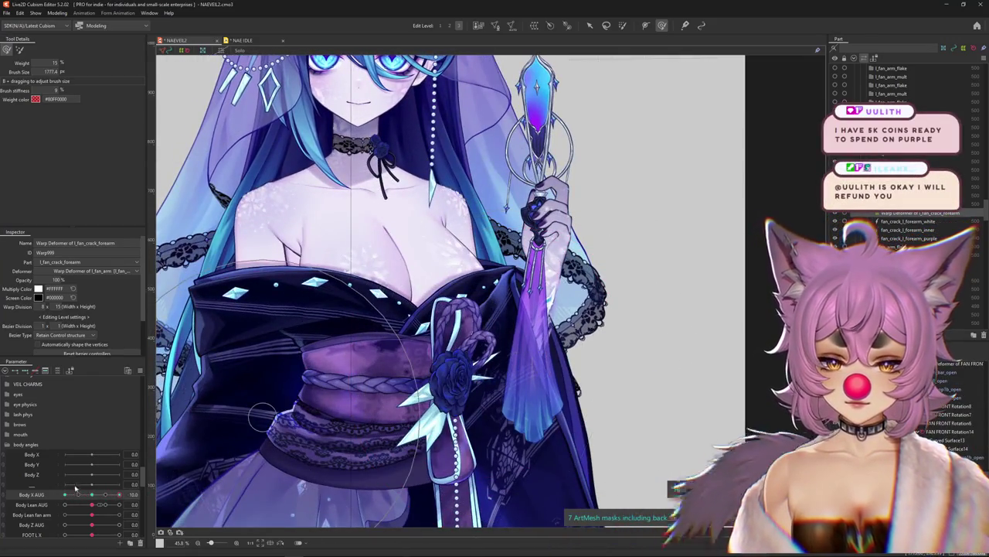
pyautogui.hotkey('ctrl', 'shift', 'r')
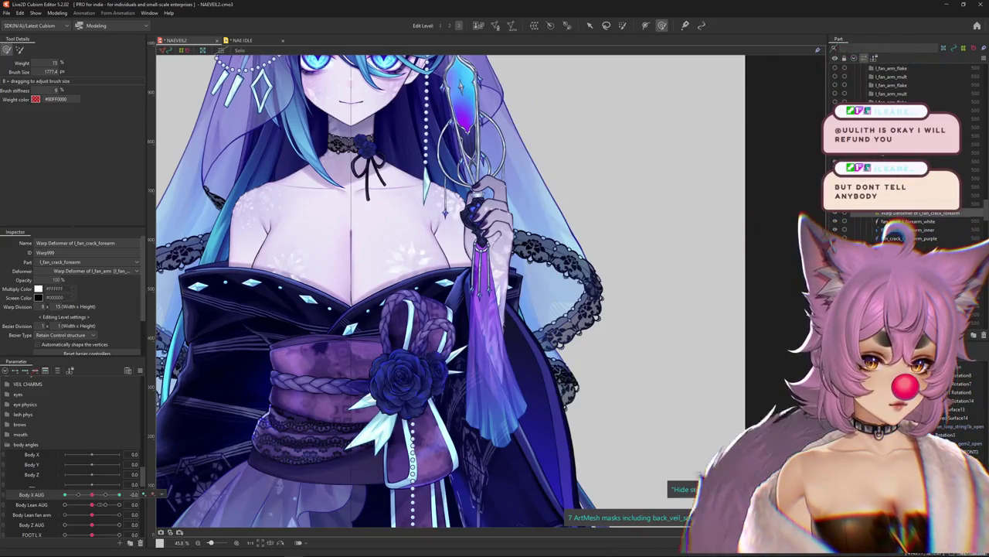
# - Select the l_fan_crack_forearm warp deformer and sweep Body X AUG to check its deformation
pyautogui.click(494, 232)
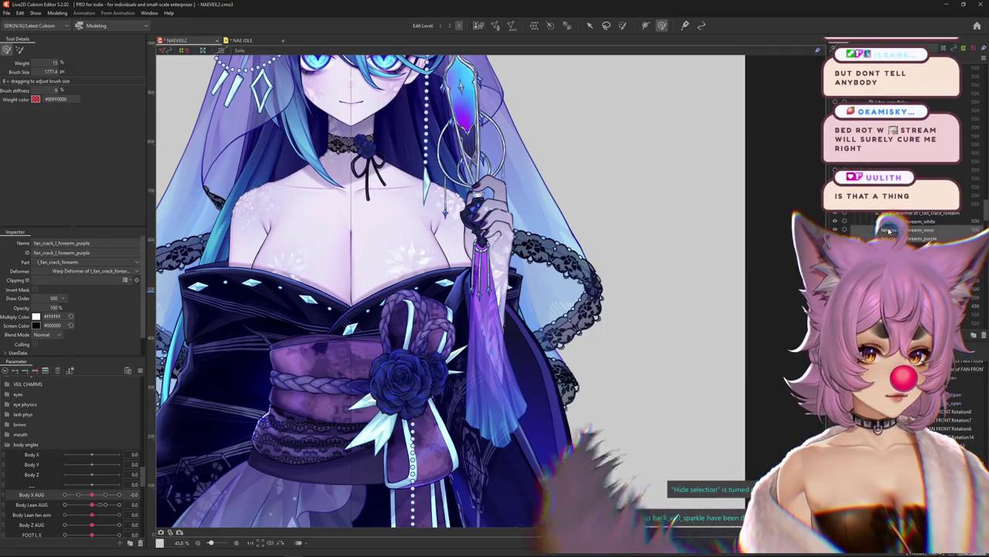
pyautogui.click(920, 229)
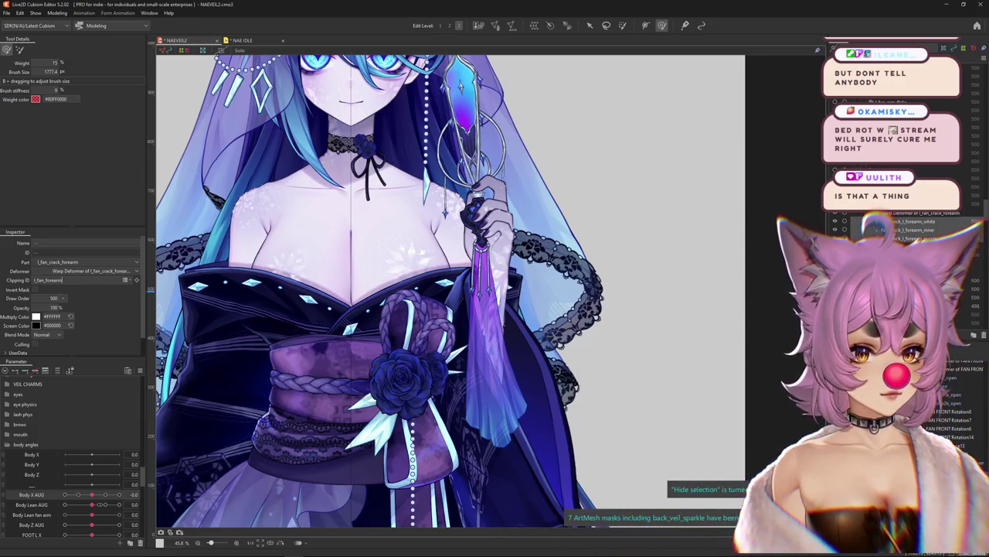
pyautogui.click(912, 212)
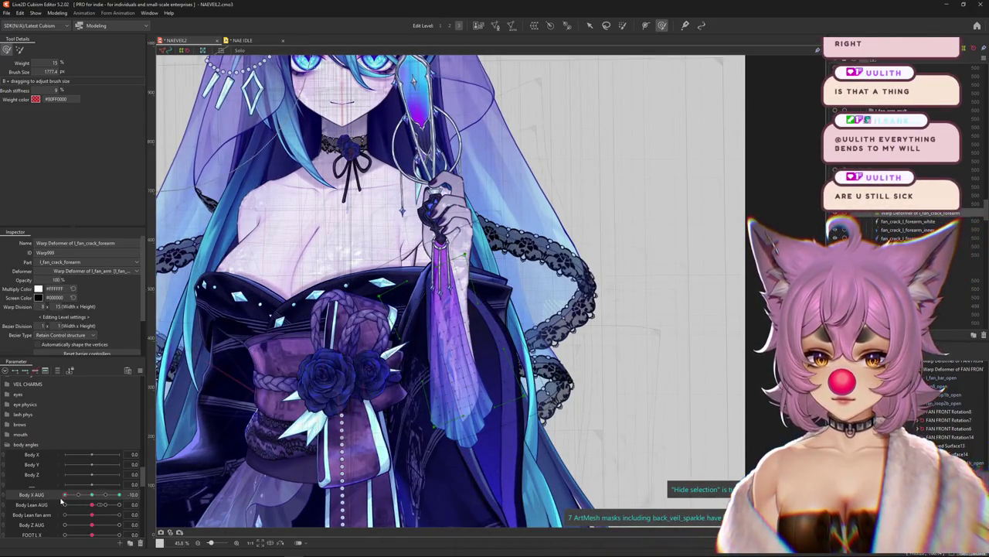
pyautogui.moveTo(62, 498); pyautogui.dragTo(90, 499)
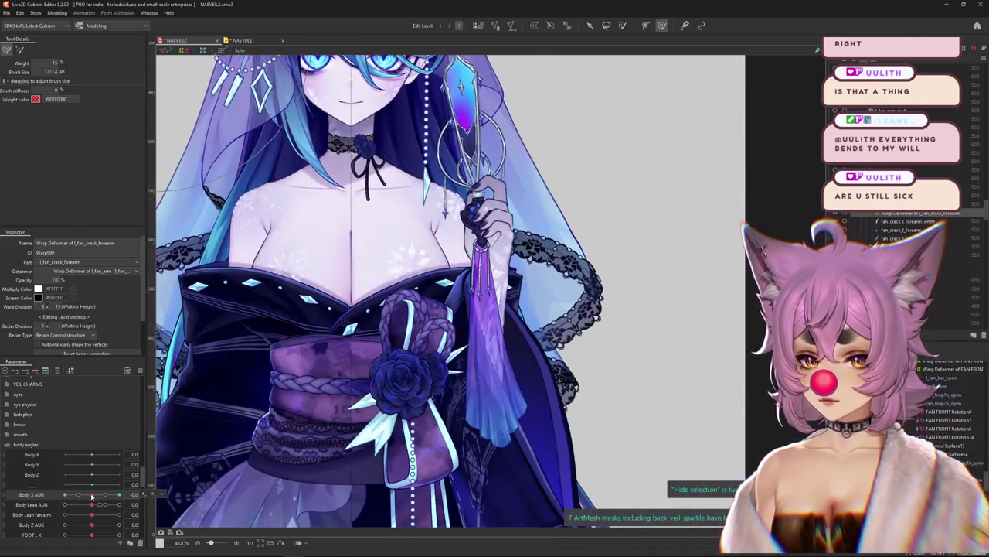
pyautogui.scroll(-10, 92, 464)
pyautogui.click(139, 370)
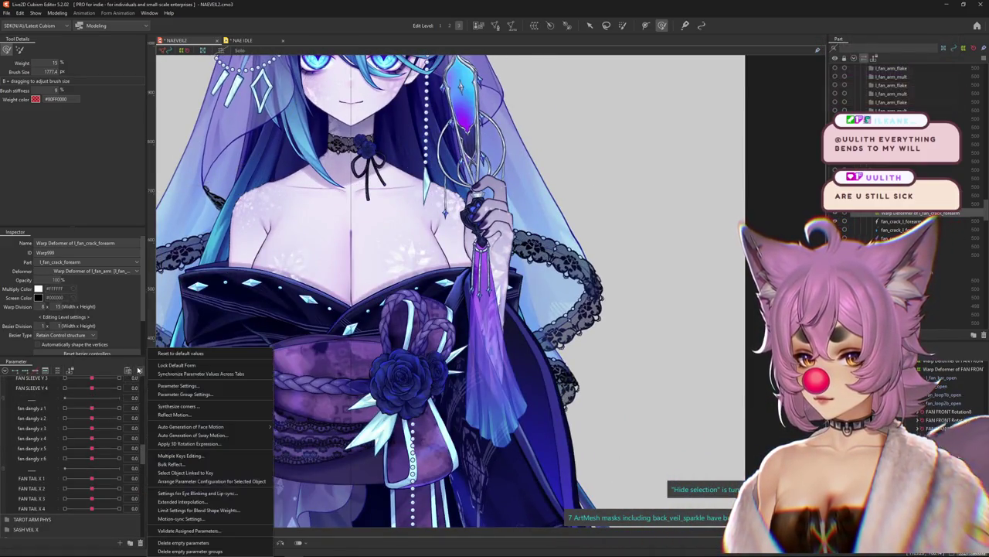
# - Overwrite the crack deformer's opacity on all Body X AUG keys via Multiple Keys Editing
pyautogui.click(185, 455)
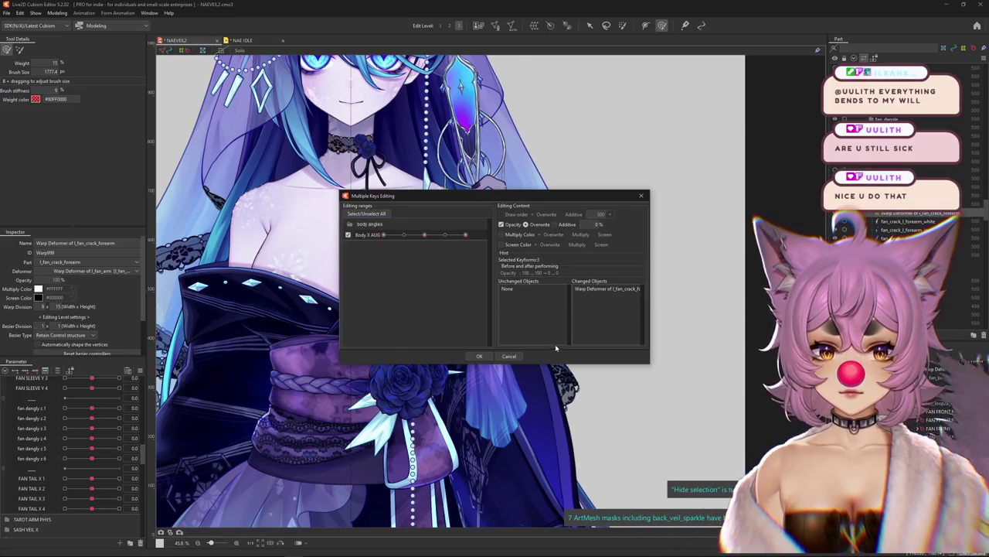
pyautogui.click(479, 356)
pyautogui.scroll(10, 46, 432)
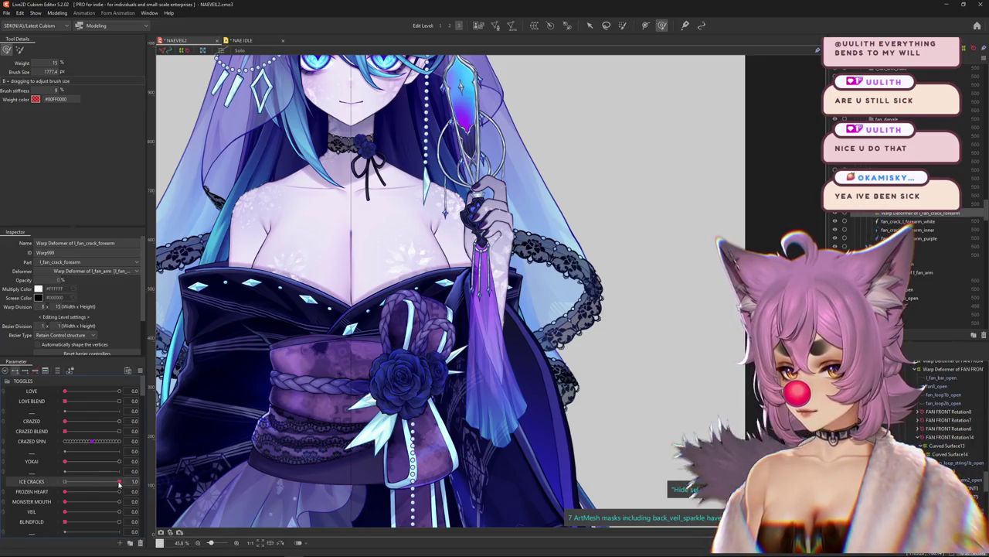
# - Toggle ICE CRACKS between 0 and 1 to check the cracks appear and hide
pyautogui.moveTo(110, 484); pyautogui.dragTo(27, 477)
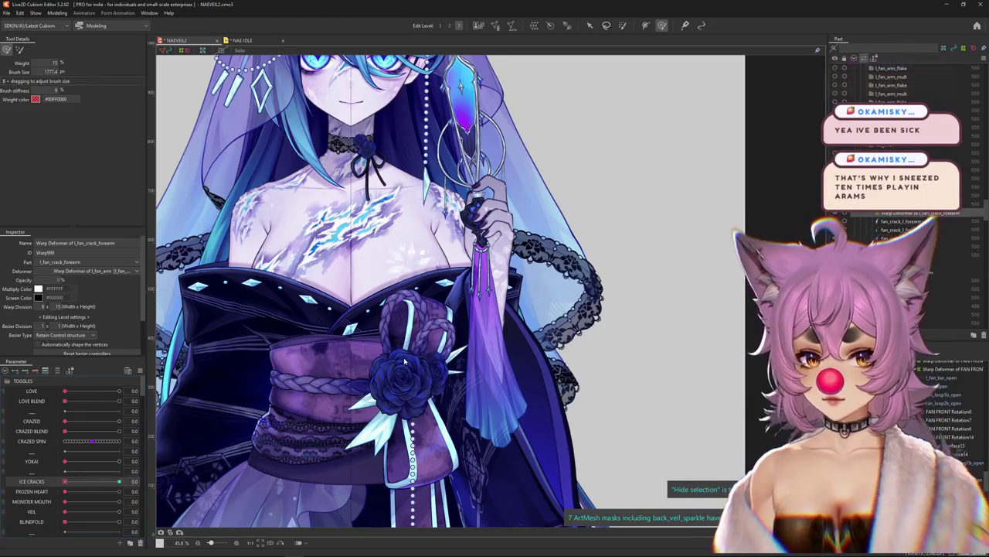
pyautogui.click(119, 481)
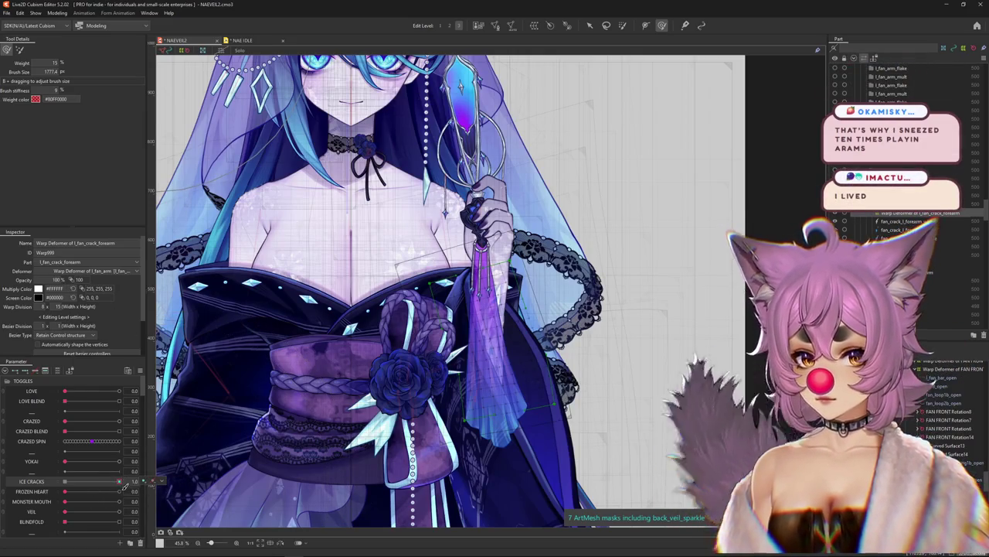
pyautogui.moveTo(120, 482); pyautogui.dragTo(1, 481)
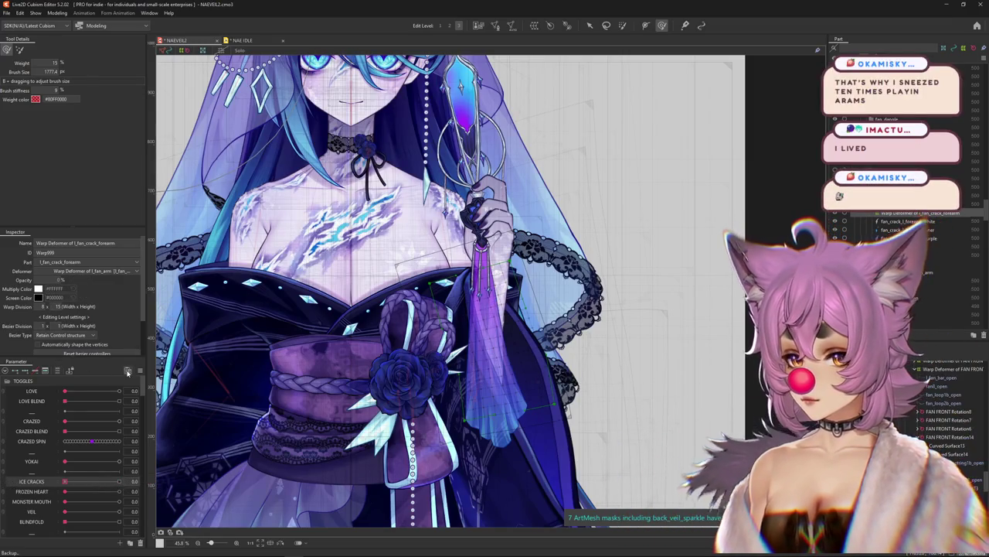
# - Apply the deformer opacity across both ICE CRACKS and Body X AUG keys, then check at ICE CRACKS 1
pyautogui.click(140, 370)
pyautogui.click(140, 370)
pyautogui.click(141, 370)
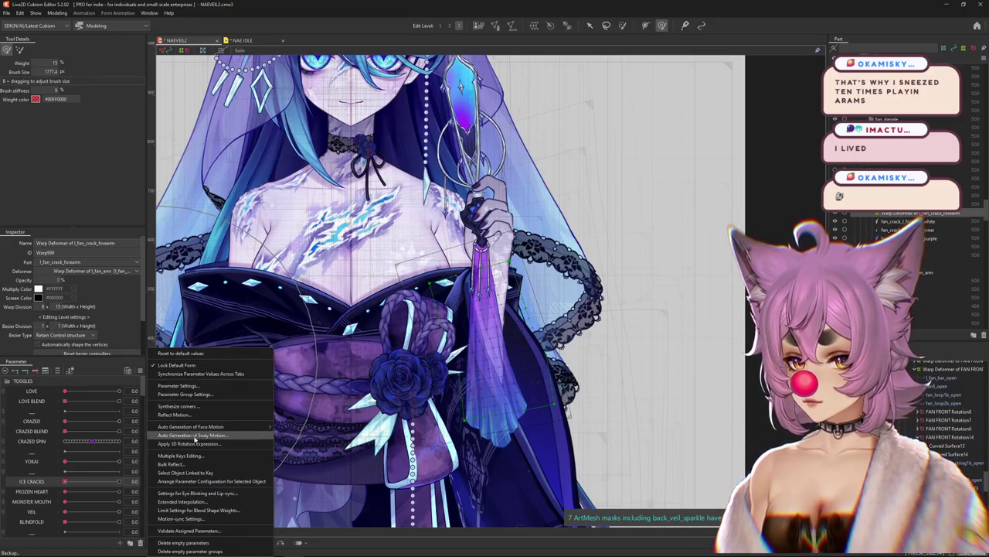
pyautogui.click(183, 456)
pyautogui.click(552, 285)
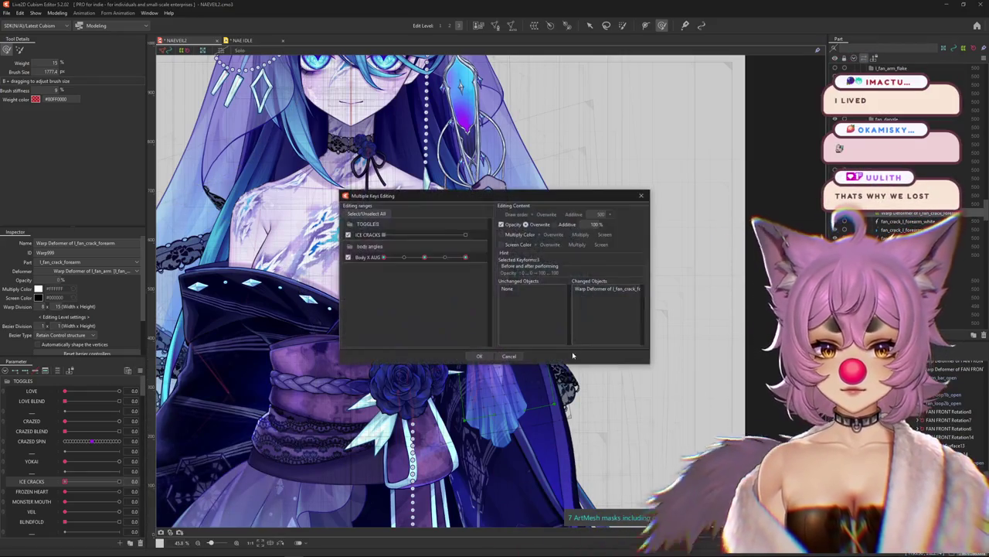
pyautogui.click(478, 356)
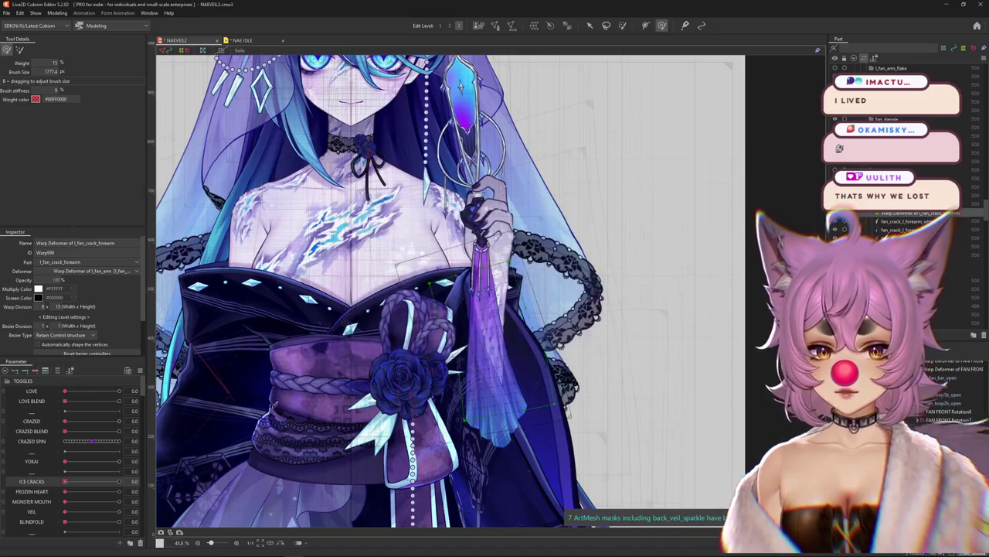
pyautogui.moveTo(65, 482); pyautogui.dragTo(119, 481)
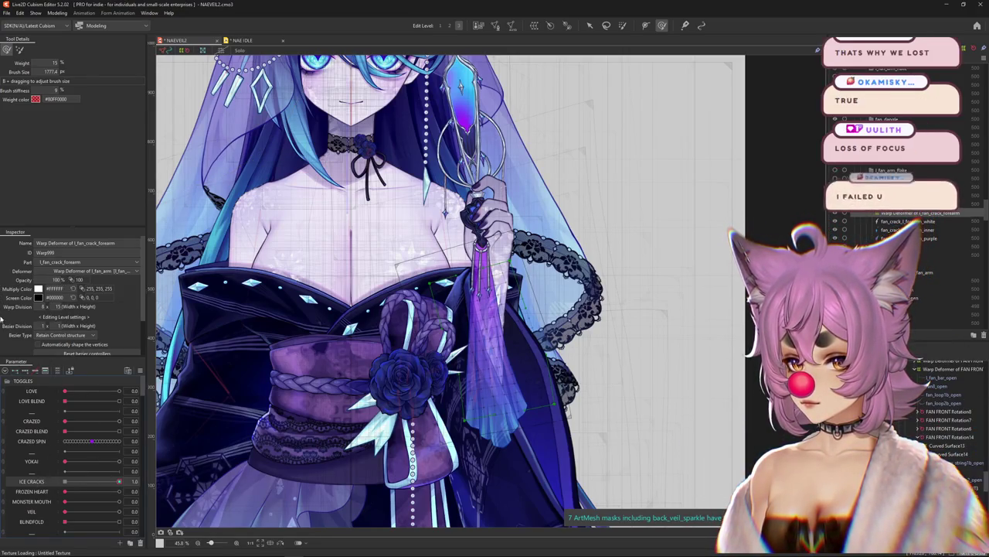
# - Filter parameters to the selected deformer, test Body X AUG 10 and ICE CRACKS 0, then reset parameters
pyautogui.click(55, 369)
pyautogui.moveTo(92, 391)
pyautogui.mouseDown()
pyautogui.moveTo(143, 392)
pyautogui.moveTo(65, 392)
pyautogui.mouseUp()
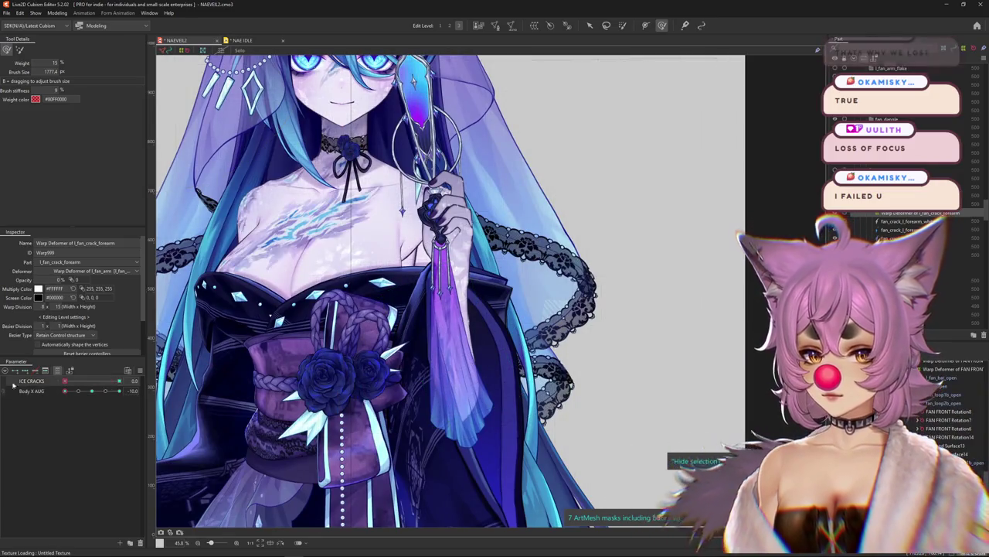
pyautogui.click(31, 381)
pyautogui.moveTo(114, 384); pyautogui.dragTo(2, 381)
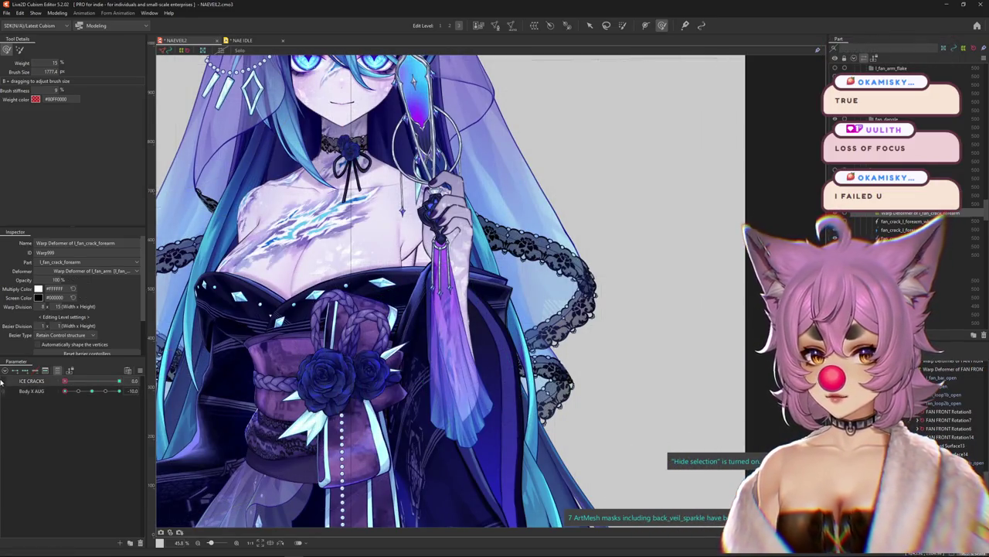
pyautogui.click(133, 372)
pyautogui.click(182, 363)
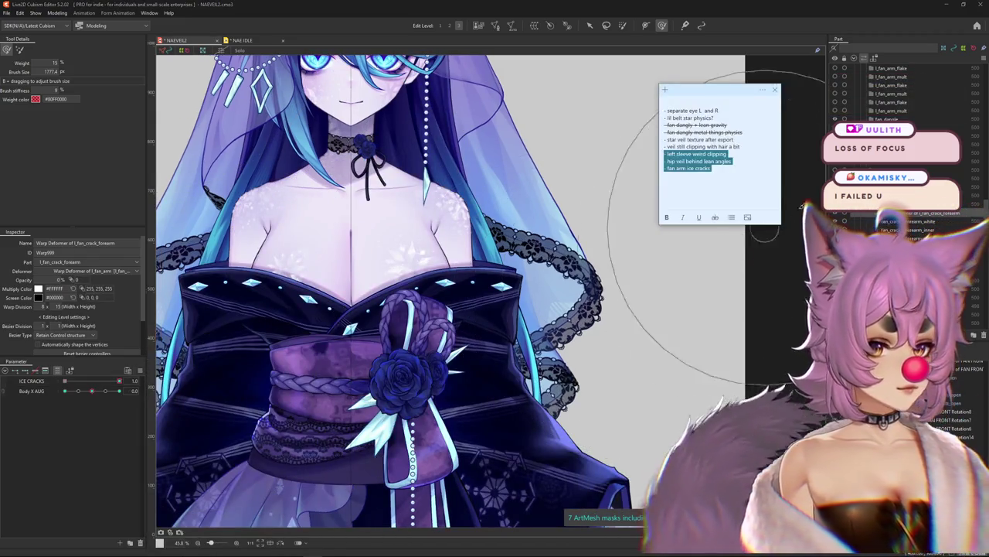
# - Strike through the 'fan arm ice cracks' line on the to-do note
pyautogui.click(723, 169)
pyautogui.tripleClick(696, 169)
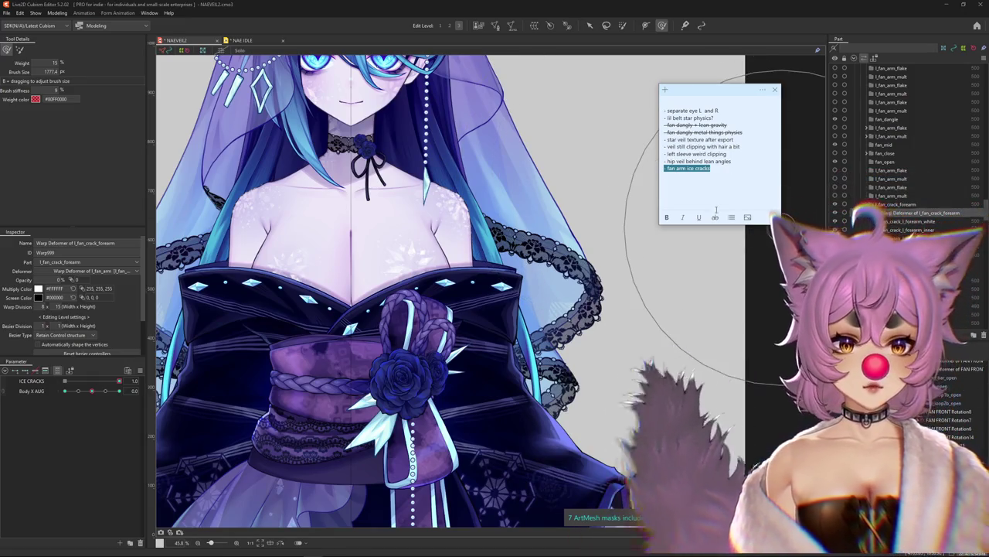
pyautogui.click(716, 216)
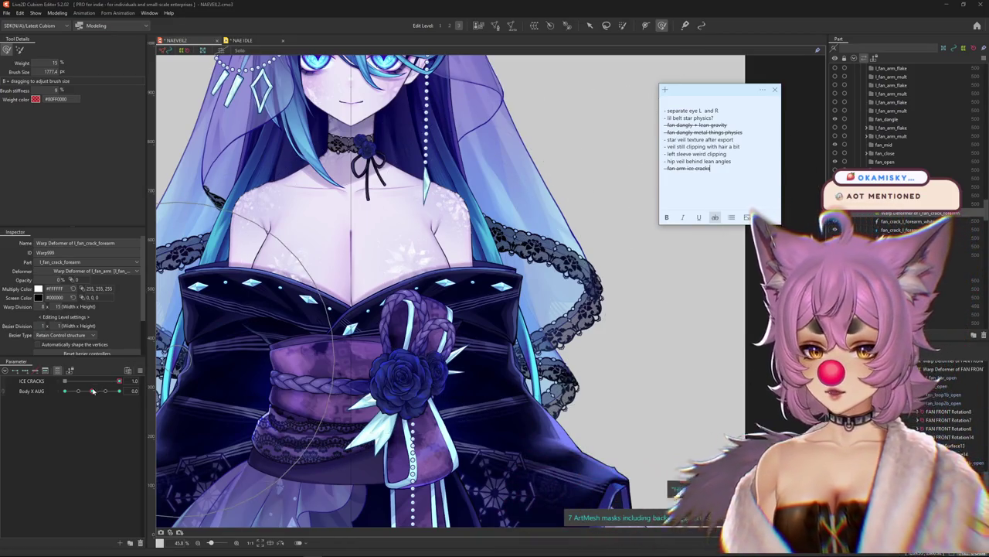
pyautogui.moveTo(119, 381); pyautogui.dragTo(68, 394)
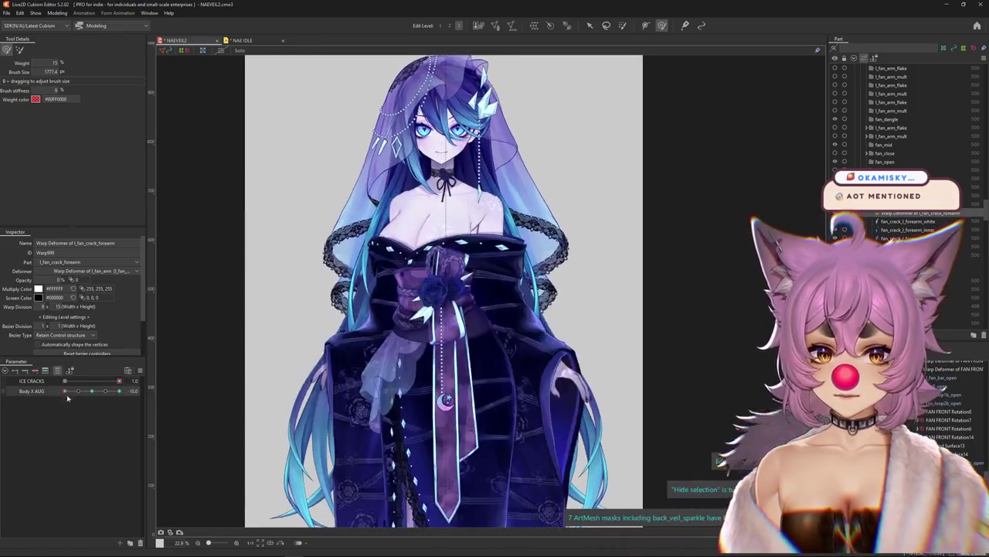
# - Turn the body fully to one side and select the r_back_sleeve2 mesh's warp deformer
pyautogui.moveTo(65, 391); pyautogui.dragTo(92, 392)
pyautogui.moveTo(27, 395); pyautogui.dragTo(23, 394)
pyautogui.scroll(5, 325, 333)
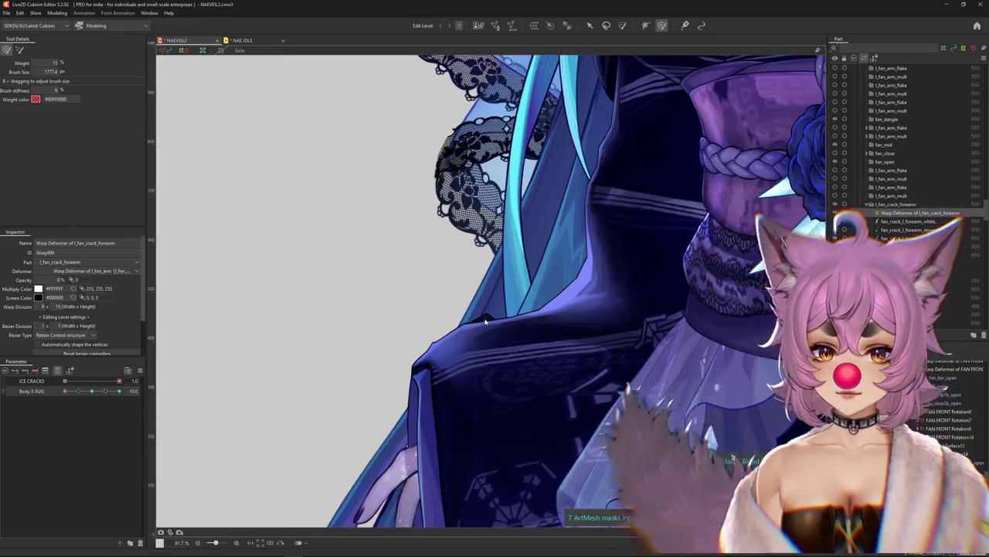
pyautogui.rightClick(487, 320)
pyautogui.click(530, 442)
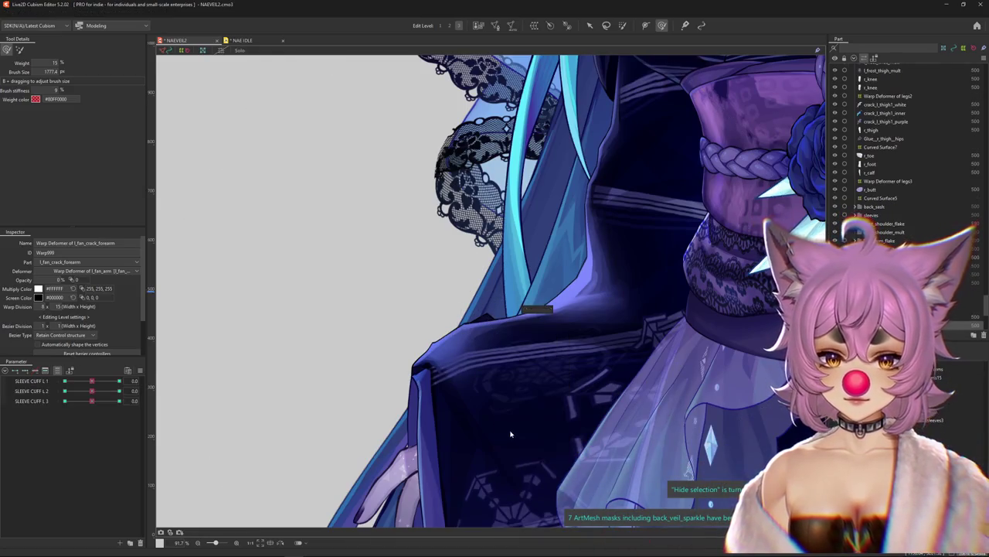
pyautogui.scroll(-4, 319, 353)
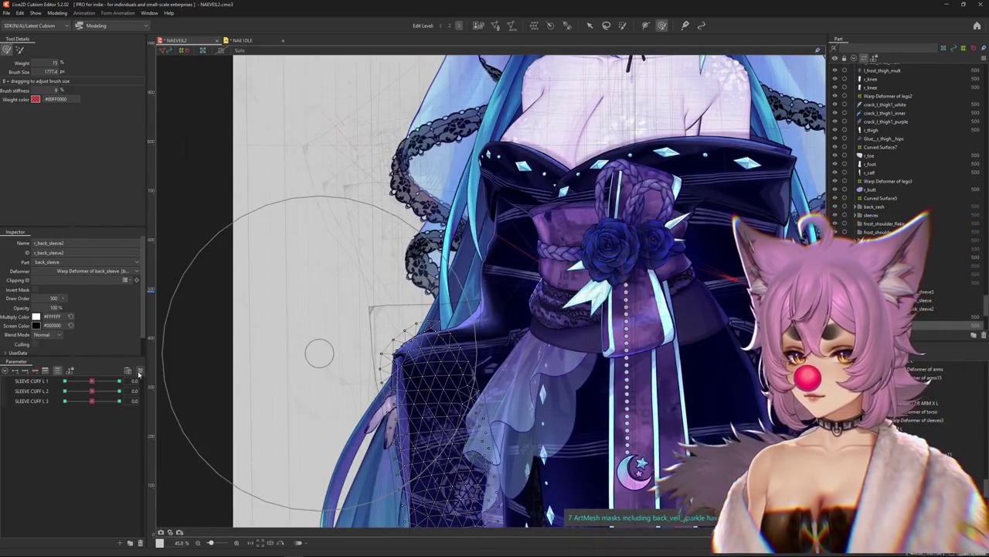
pyautogui.rightClick(149, 348)
pyautogui.click(185, 432)
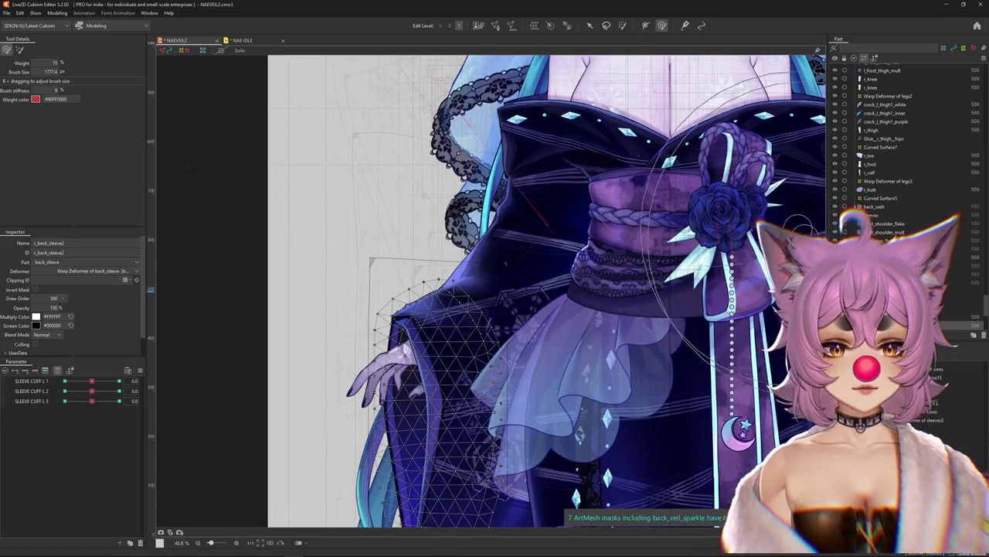
pyautogui.click(923, 300)
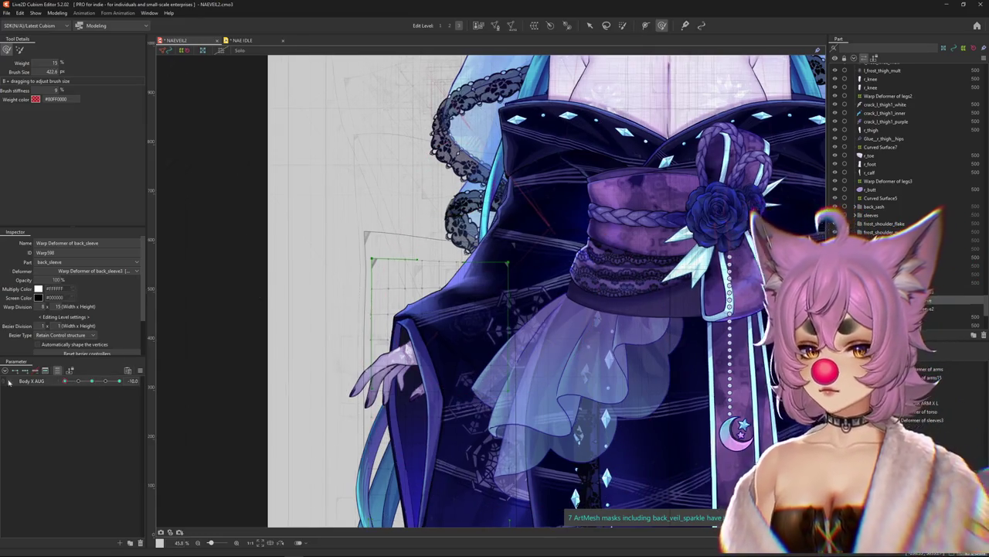
# - Check the back sleeve warp at Body X AUG 10, then bring Body X AUG near zero
pyautogui.scroll(2, 433, 255)
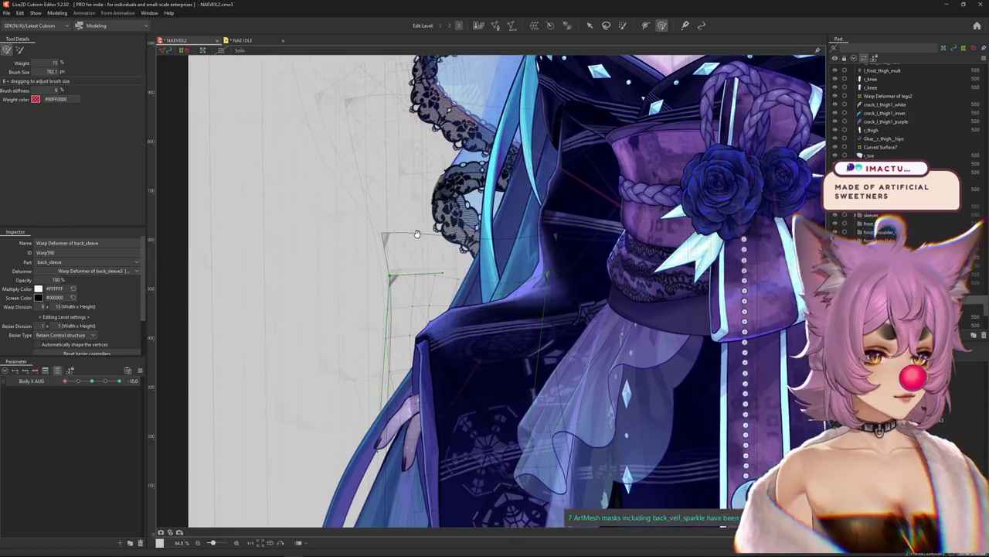
pyautogui.moveTo(488, 255)
pyautogui.mouseDown()
pyautogui.moveTo(448, 252)
pyautogui.moveTo(389, 224)
pyautogui.mouseUp()
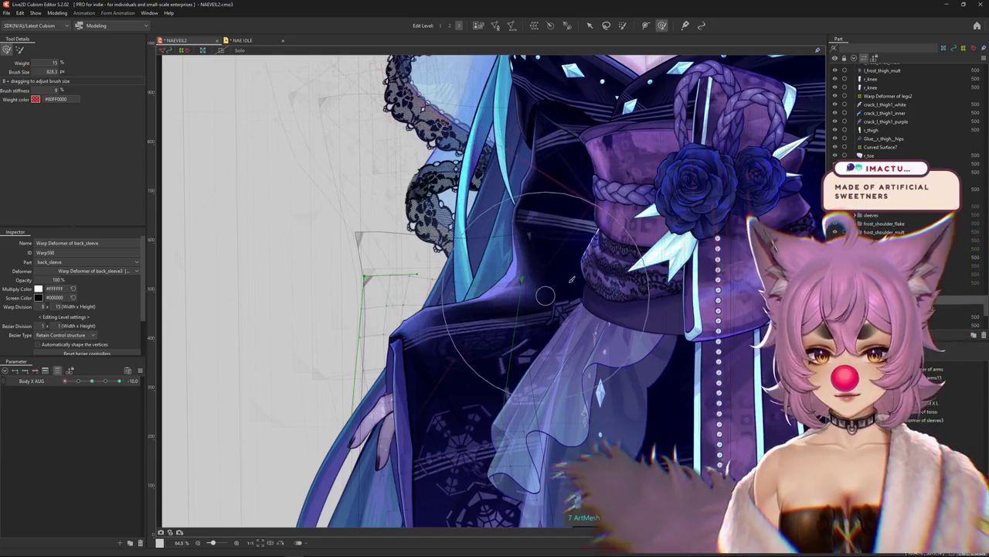
pyautogui.moveTo(354, 432); pyautogui.dragTo(343, 401)
pyautogui.click(119, 381)
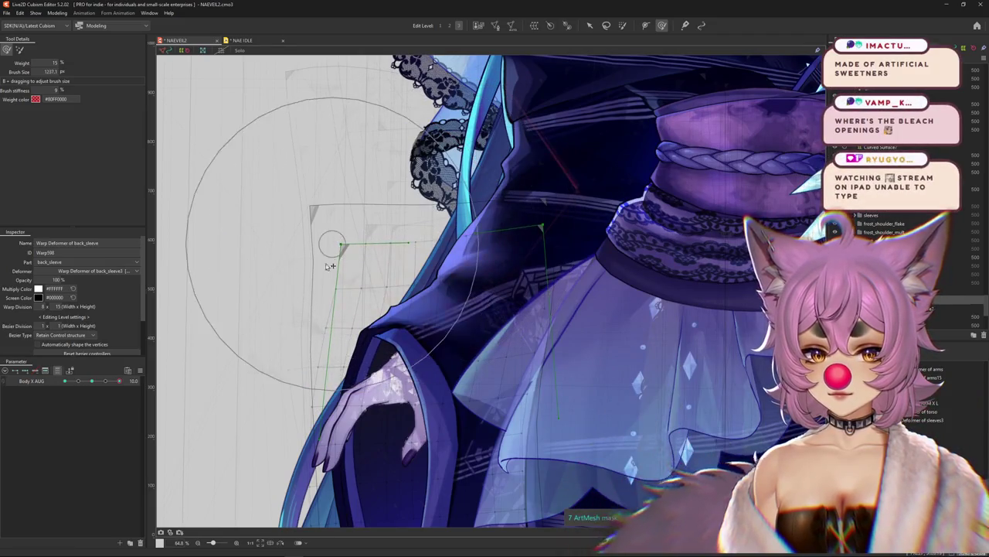
pyautogui.scroll(3, 332, 288)
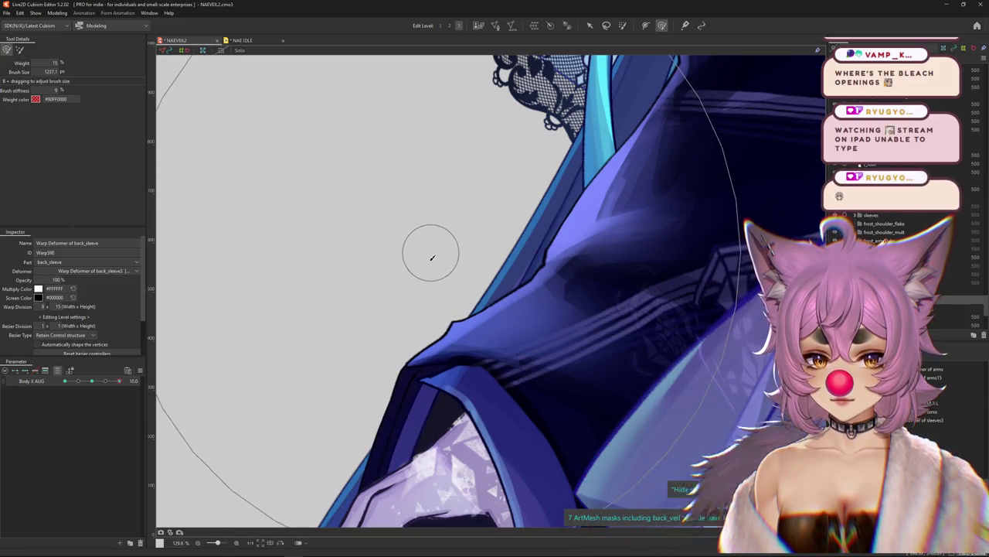
pyautogui.scroll(-5, 373, 259)
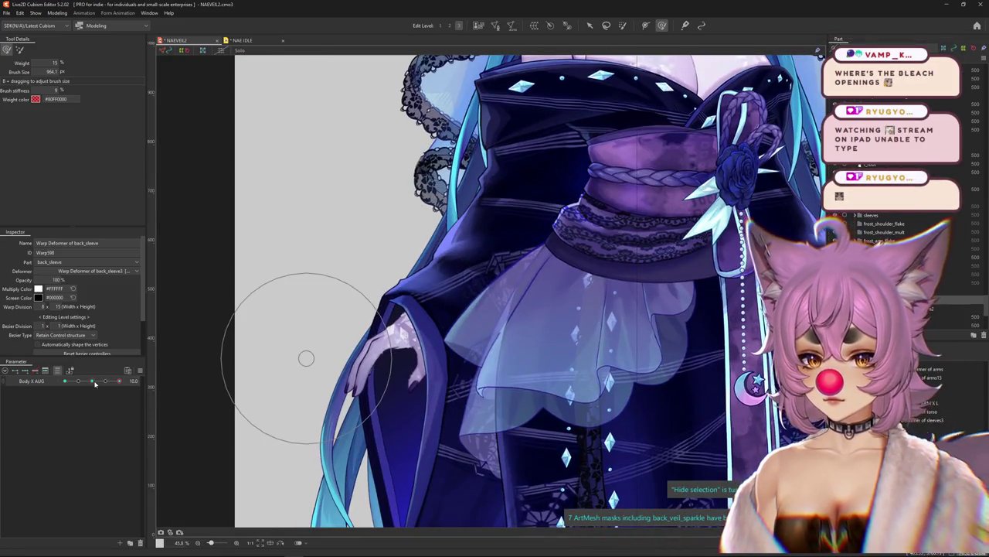
pyautogui.moveTo(94, 383); pyautogui.dragTo(40, 384)
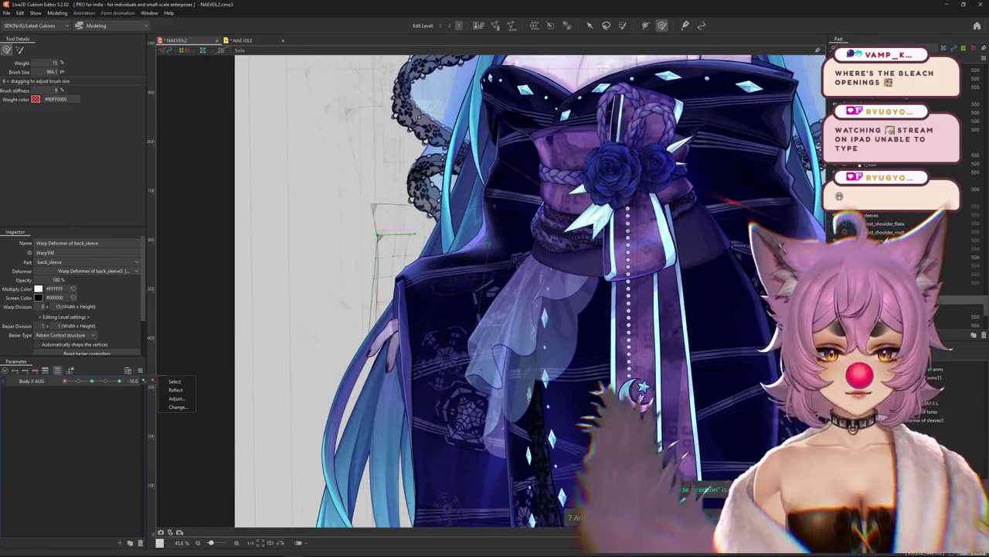
# - Select the warp deformer of back_sleeve3 and reopen Physics Settings from the Modeling menu
pyautogui.click(198, 385)
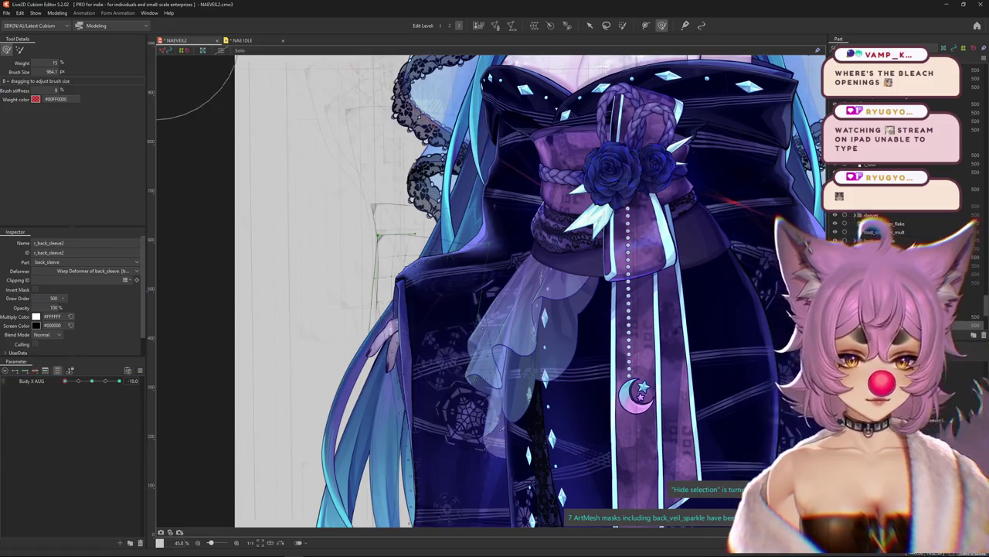
pyautogui.click(198, 424)
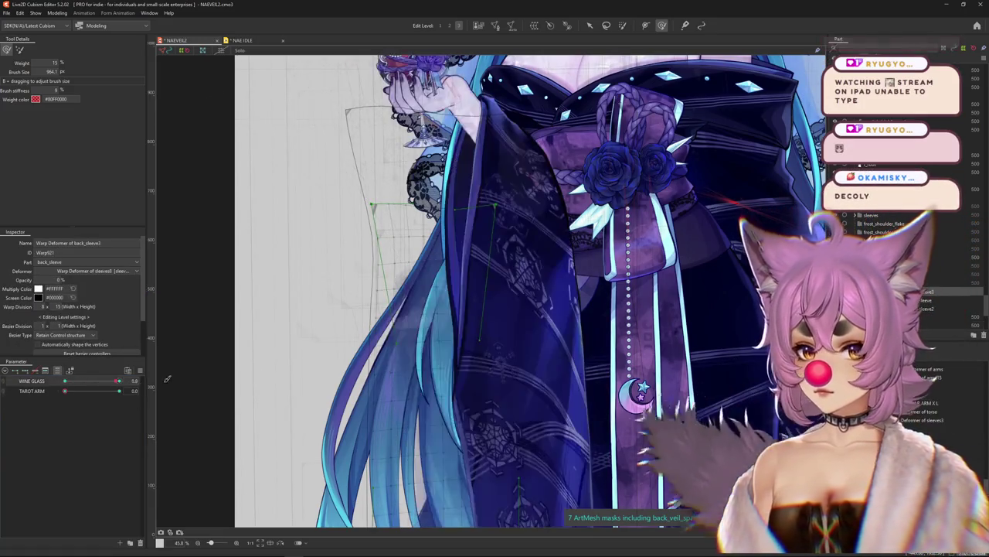
pyautogui.scroll(-2, 318, 349)
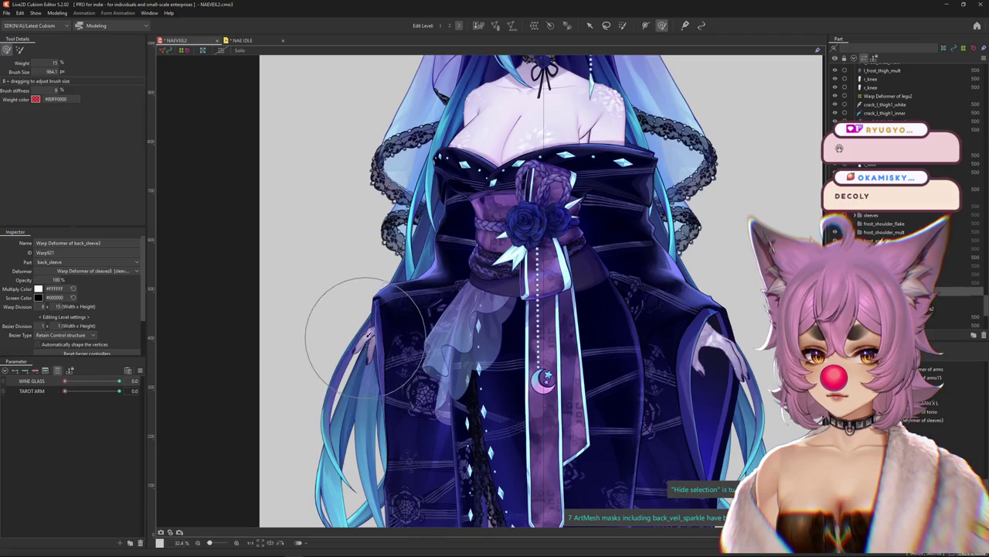
pyautogui.scroll(-2, 365, 338)
pyautogui.click(58, 13)
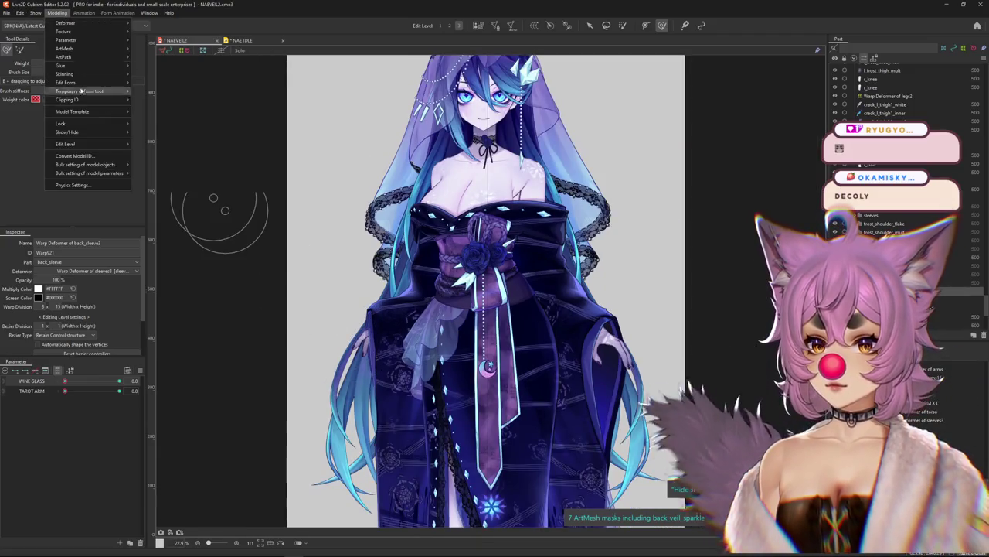
pyautogui.click(72, 185)
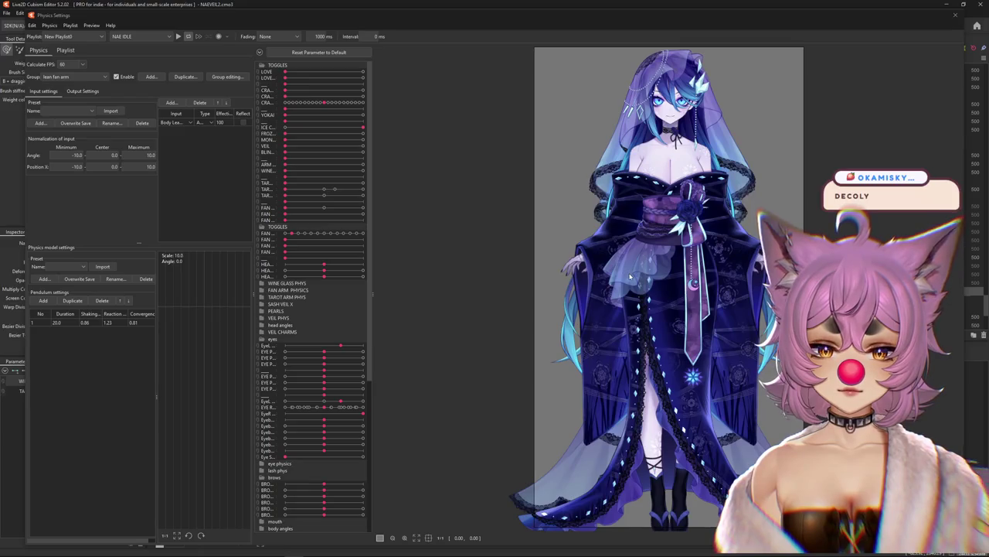
# - Strike through 'left sleeve weird clipping' on the to-do sticky note
pyautogui.scroll(3, 630, 276)
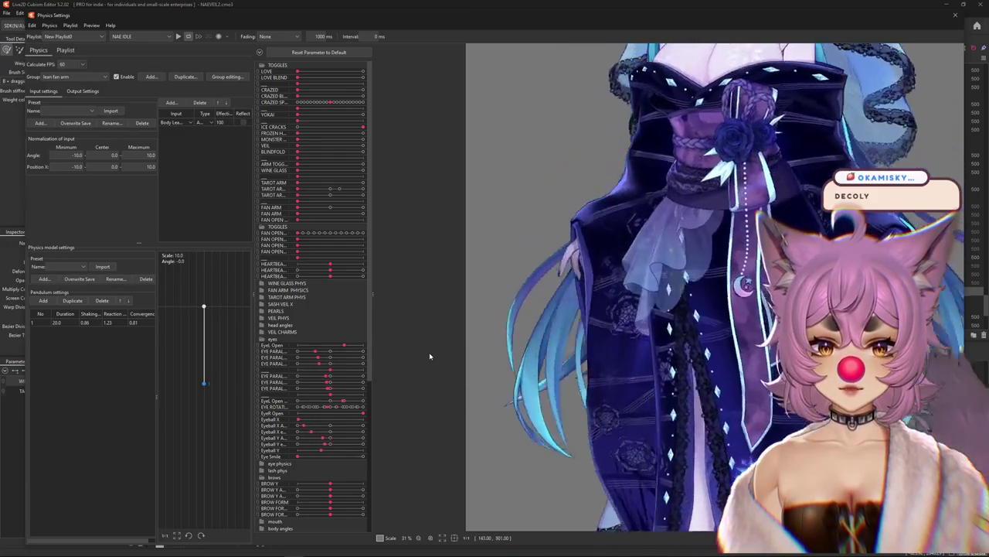
pyautogui.hotkey('alt', 'Tab')
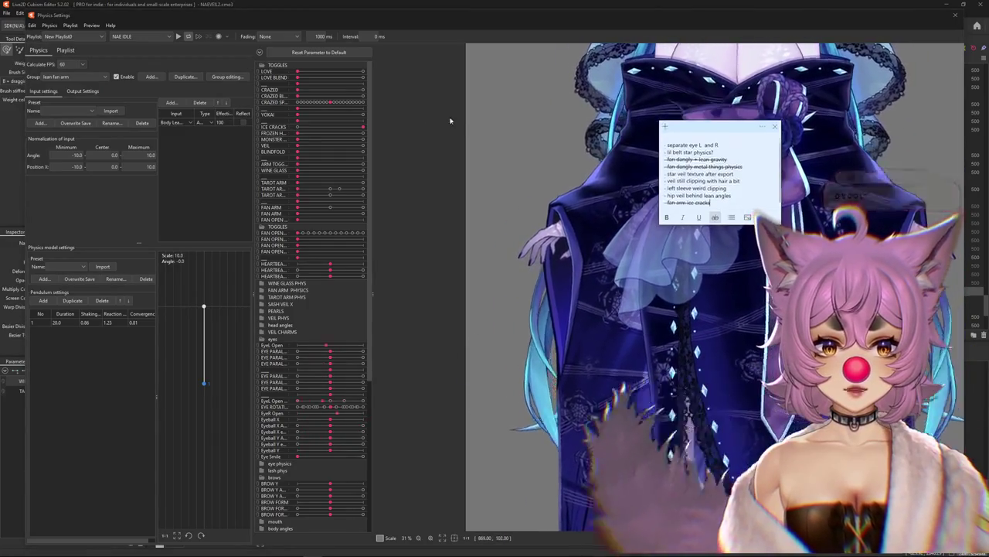
pyautogui.moveTo(679, 54); pyautogui.dragTo(467, 110)
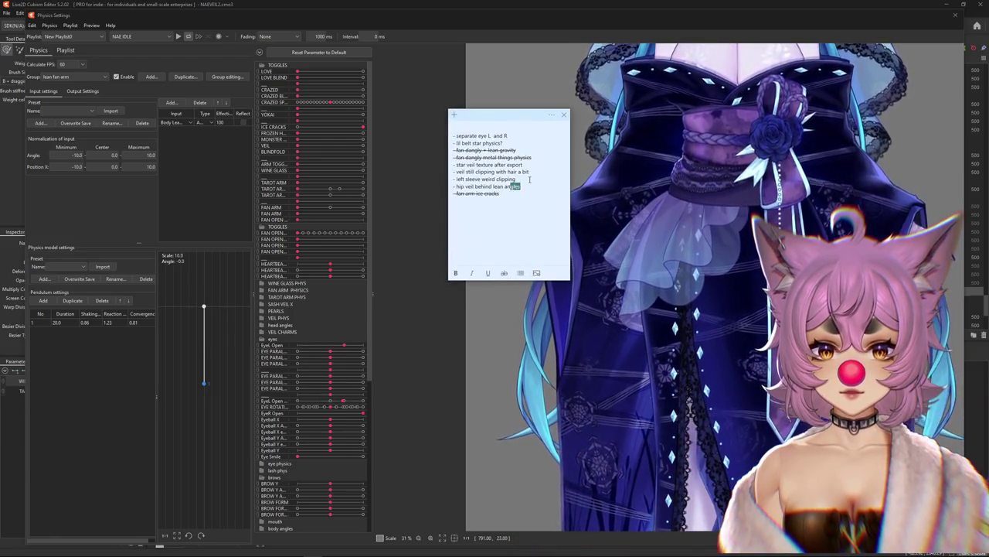
pyautogui.moveTo(465, 186)
pyautogui.mouseDown()
pyautogui.moveTo(517, 179)
pyautogui.moveTo(454, 179)
pyautogui.mouseUp()
pyautogui.click(504, 272)
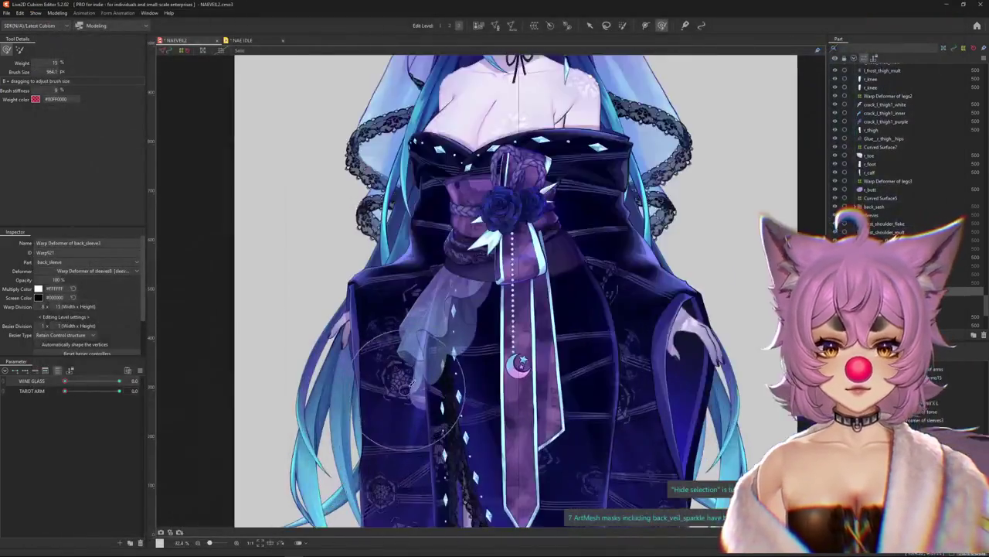
# - Select the back sash on the canvas and its Warp Deformer of back_sash
pyautogui.scroll(2, 410, 385)
pyautogui.rightClick(439, 408)
pyautogui.click(463, 415)
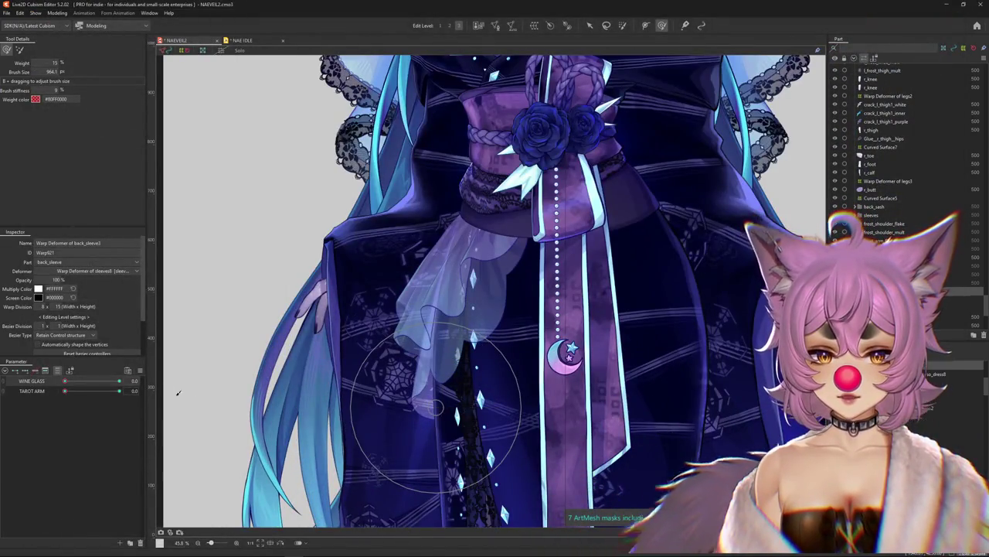
pyautogui.hscroll(-2, 203, 351)
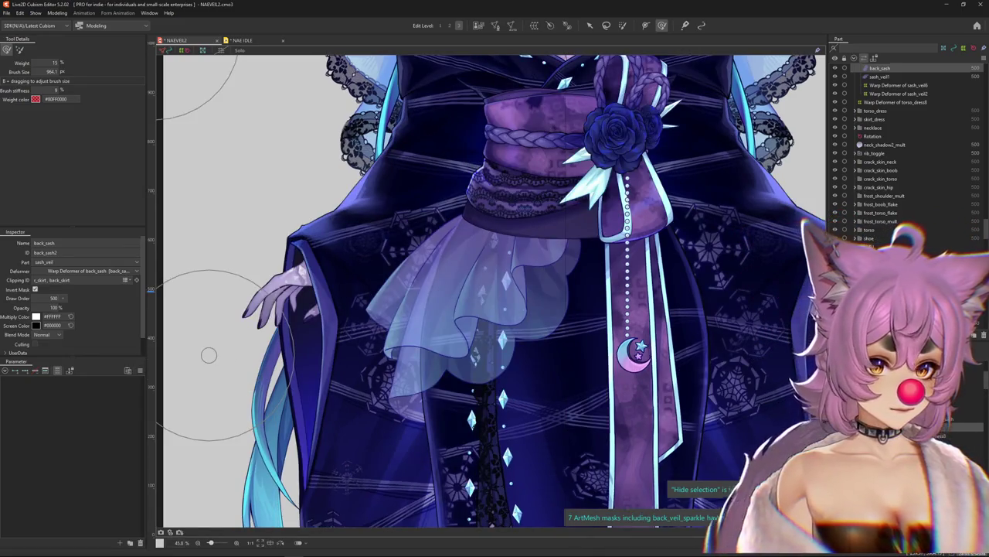
pyautogui.click(947, 418)
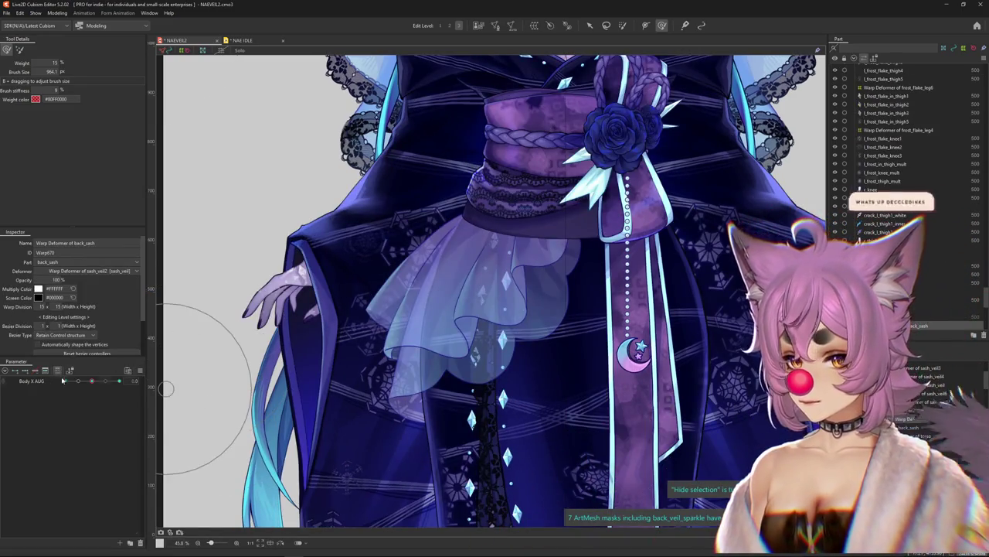
# - Collapse all parameter groups into folders and expand the body angles group to reach Body Lean AUG
pyautogui.scroll(-3, 54, 433)
pyautogui.scroll(-2, 54, 448)
pyautogui.scroll(-2, 53, 463)
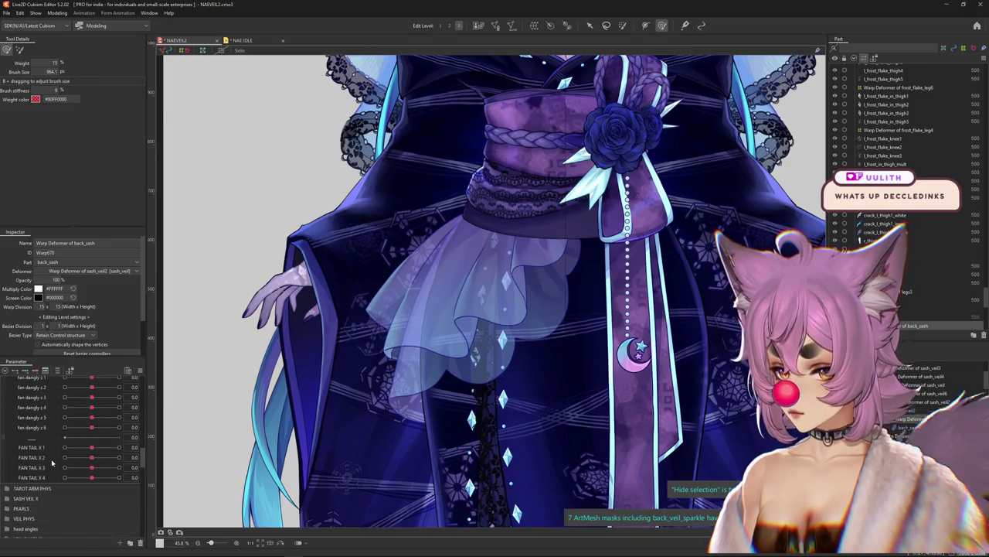
pyautogui.click(6, 371)
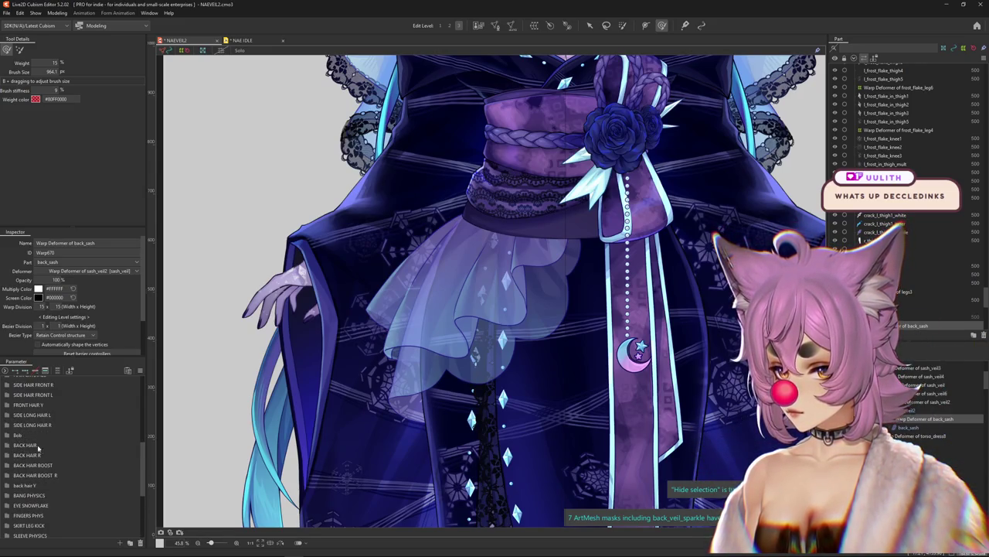
pyautogui.scroll(2, 28, 450)
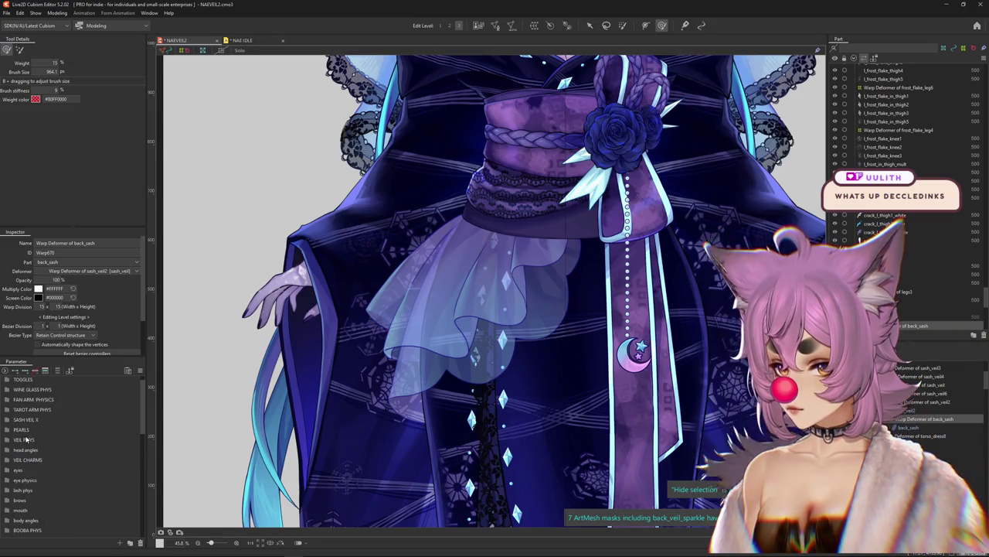
pyautogui.scroll(-1, 51, 432)
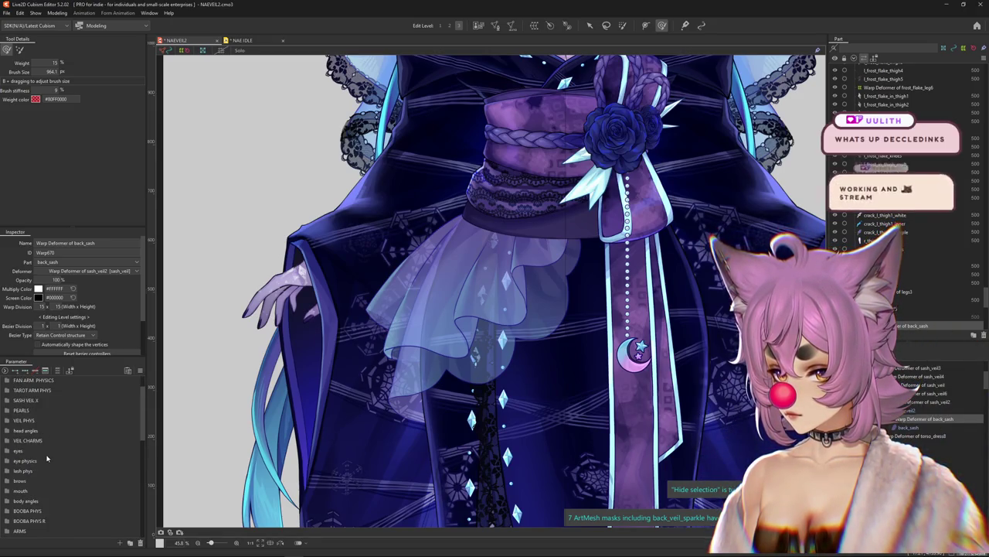
pyautogui.click(7, 501)
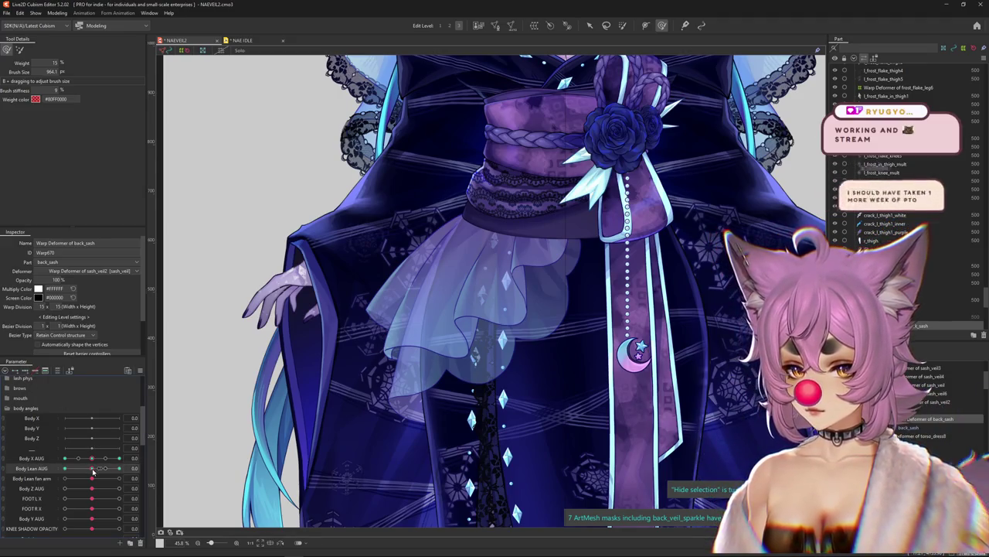
# - Test Body Lean AUG at 1.0 and -1.0, reshape the ruffle for the lean, then reset it to 0.0
pyautogui.moveTo(92, 468); pyautogui.dragTo(66, 469)
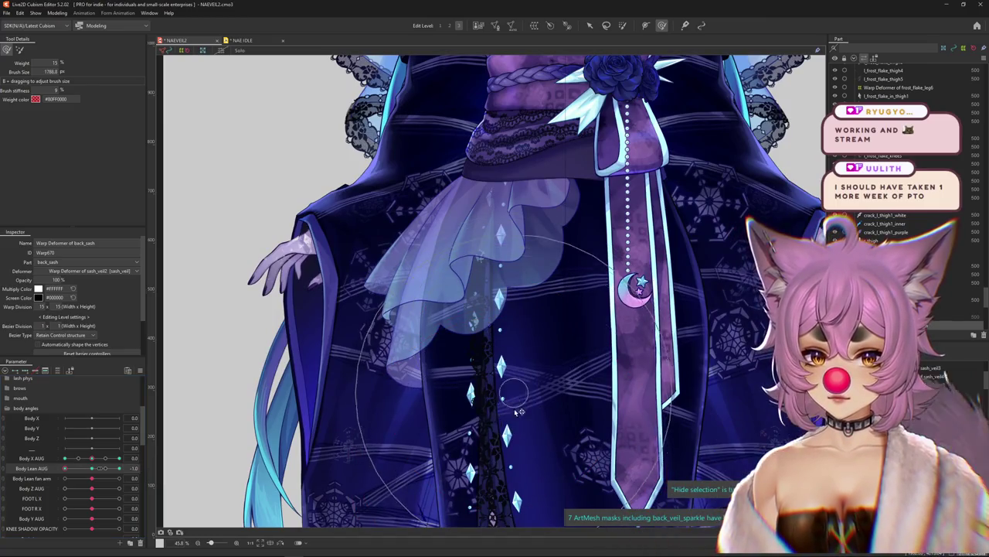
pyautogui.moveTo(66, 468); pyautogui.dragTo(118, 468)
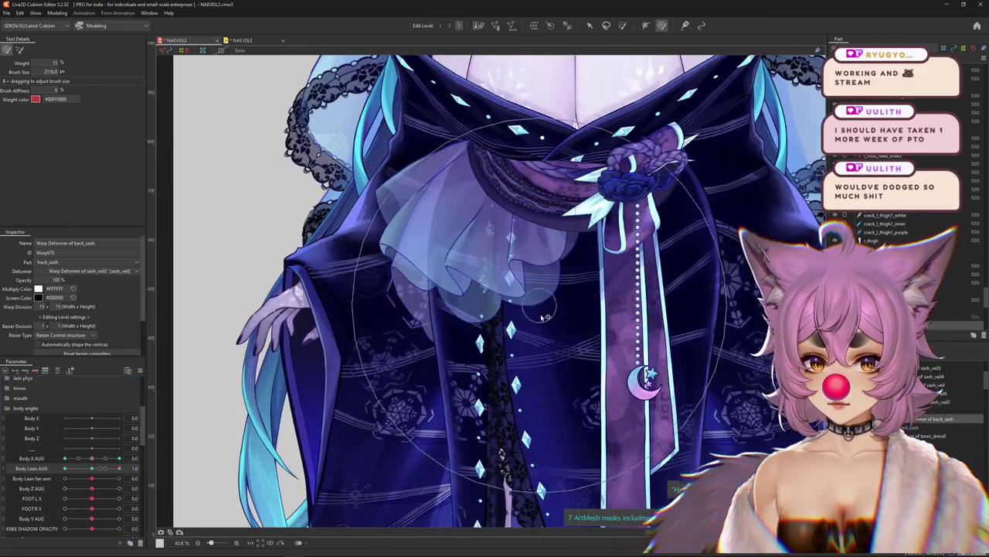
pyautogui.moveTo(545, 317)
pyautogui.mouseDown()
pyautogui.moveTo(579, 307)
pyautogui.moveTo(541, 324)
pyautogui.mouseUp()
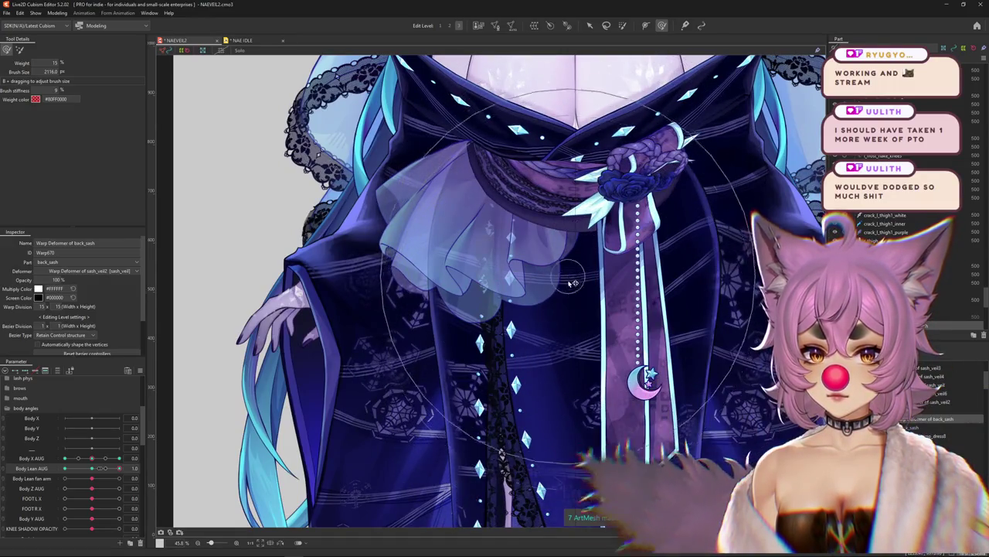
pyautogui.moveTo(91, 468); pyautogui.dragTo(119, 469)
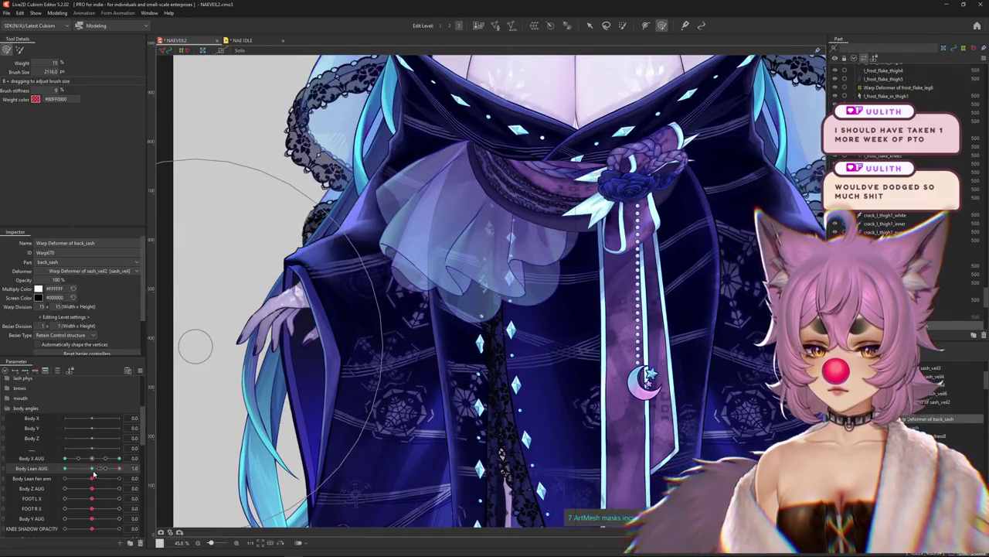
pyautogui.hotkey('ctrl', 'h')
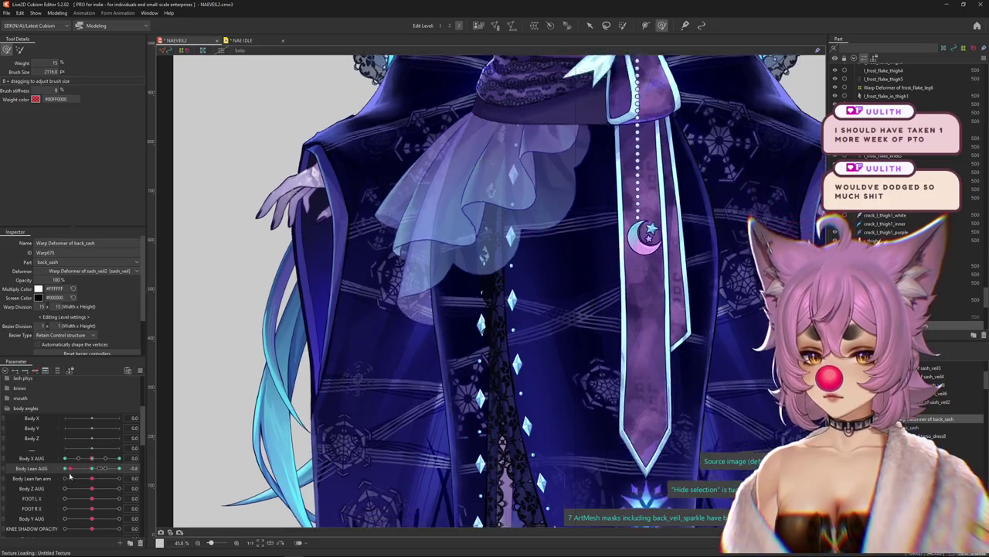
pyautogui.moveTo(109, 469); pyautogui.dragTo(150, 465)
pyautogui.hotkey('ctrl', 'h')
pyautogui.click(93, 468)
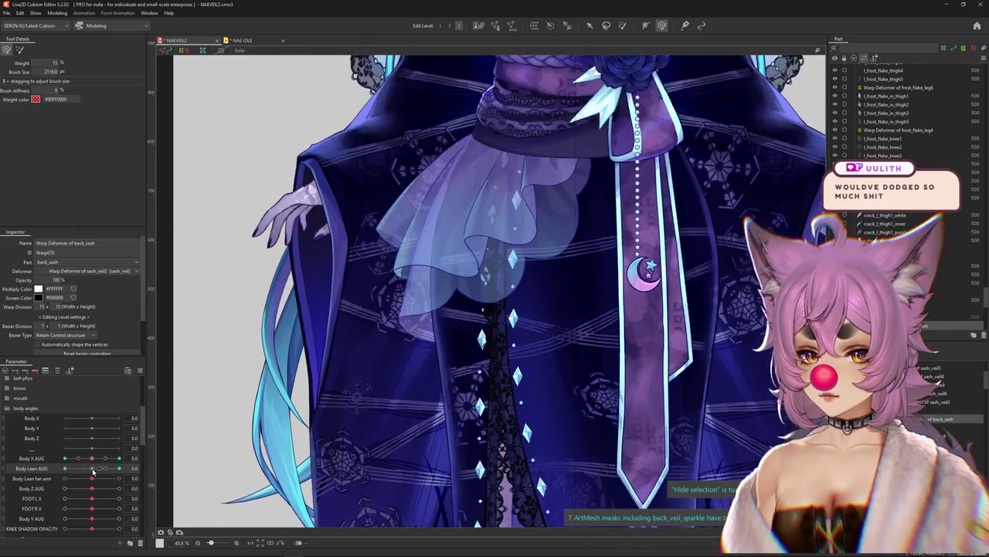
# - Try Synthesize corners from the parameter options list, switch to the deform brush, and reopen the list
pyautogui.click(141, 371)
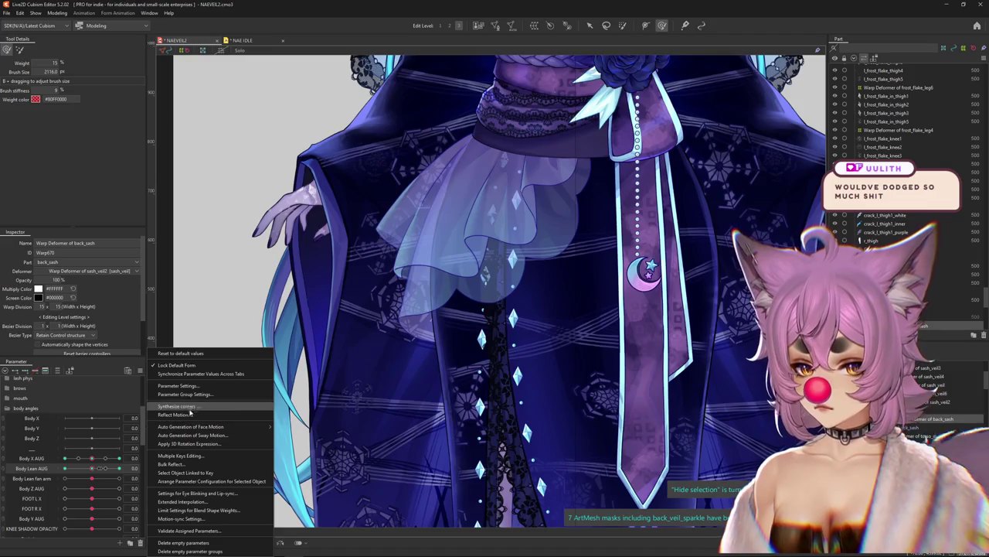
pyautogui.click(189, 407)
pyautogui.click(475, 348)
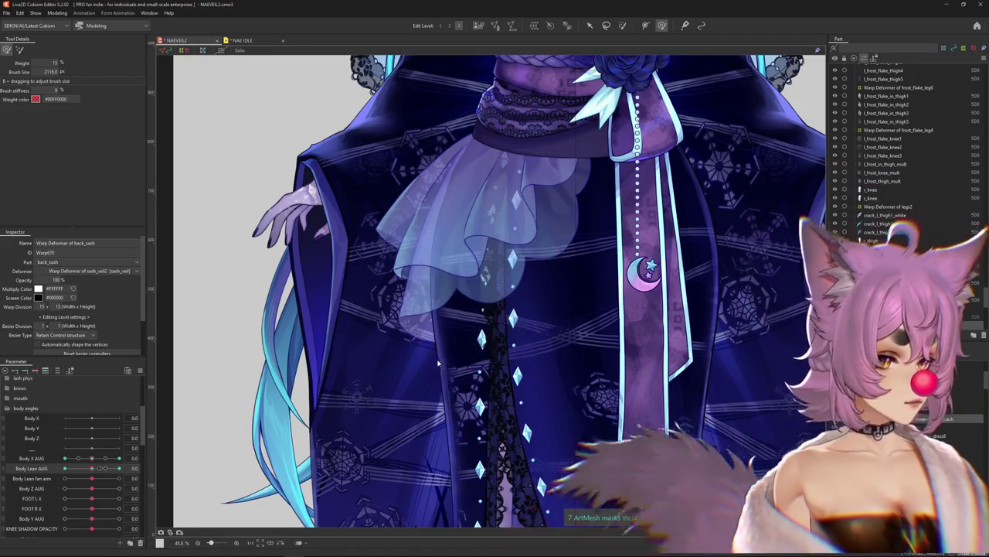
pyautogui.hotkey('ctrl', 'h')
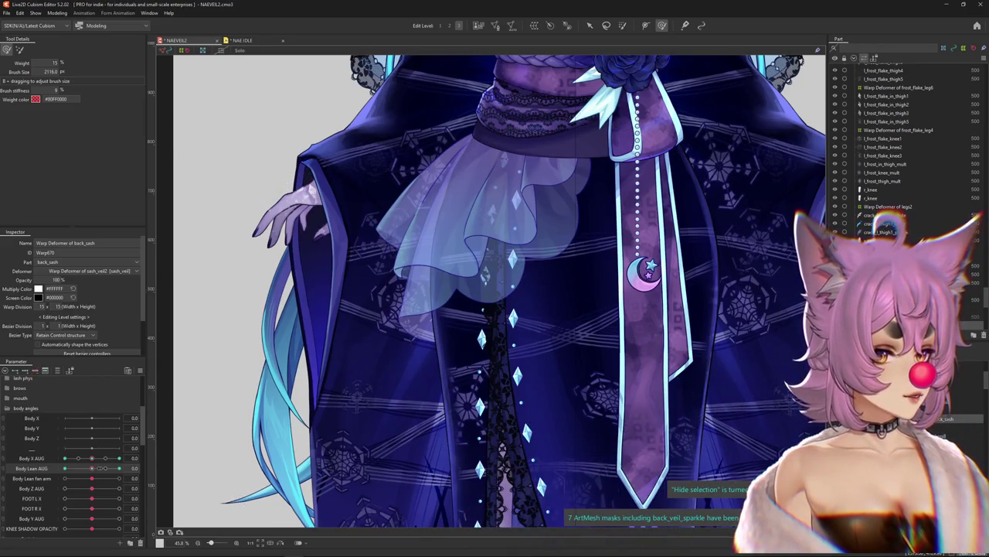
pyautogui.click(141, 370)
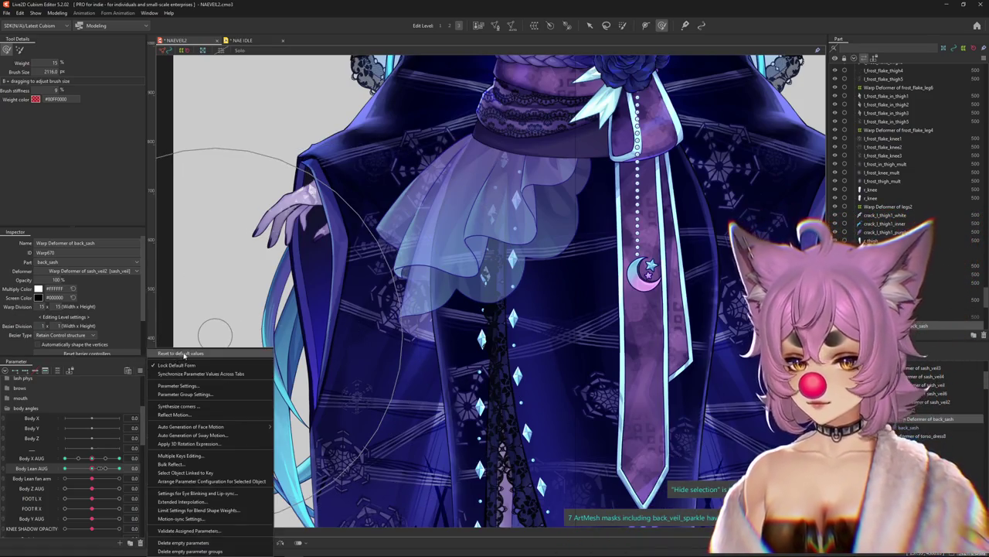
# - Close the parameter options list, turn the body to Body X AUG 10 and lean it to Body Lean AUG 1.0
pyautogui.click(141, 371)
pyautogui.click(141, 370)
pyautogui.click(140, 372)
pyautogui.click(140, 372)
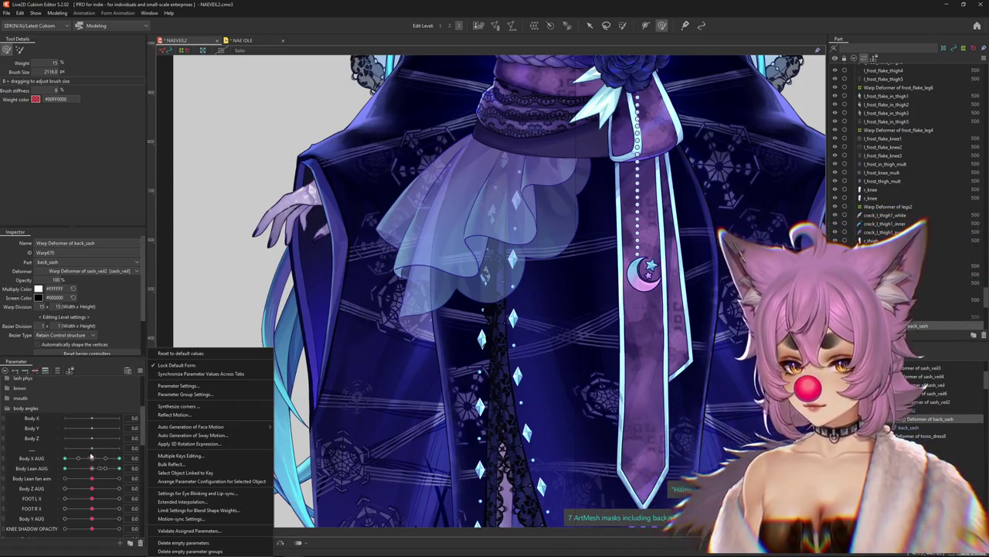
pyautogui.click(115, 459)
pyautogui.moveTo(100, 459); pyautogui.dragTo(96, 461)
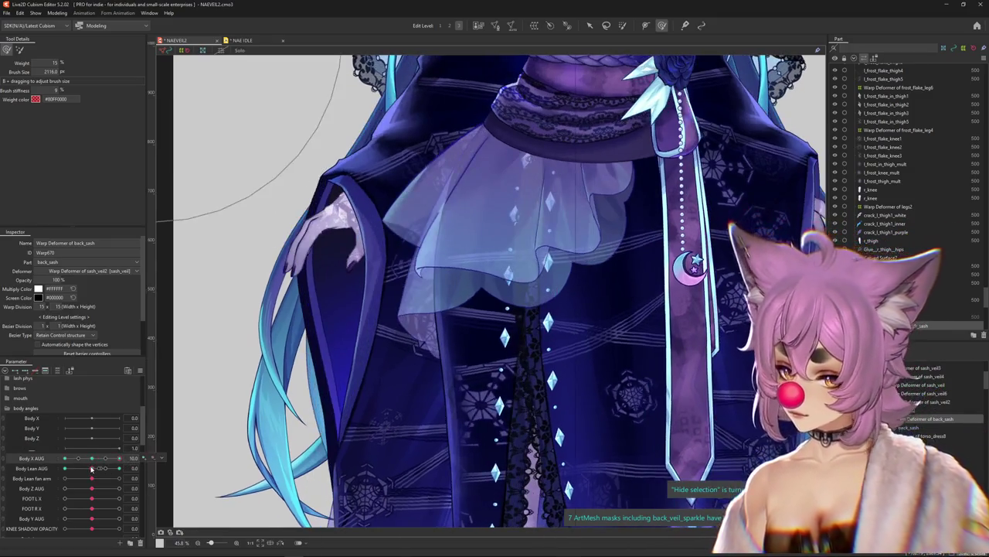
pyautogui.click(272, 439)
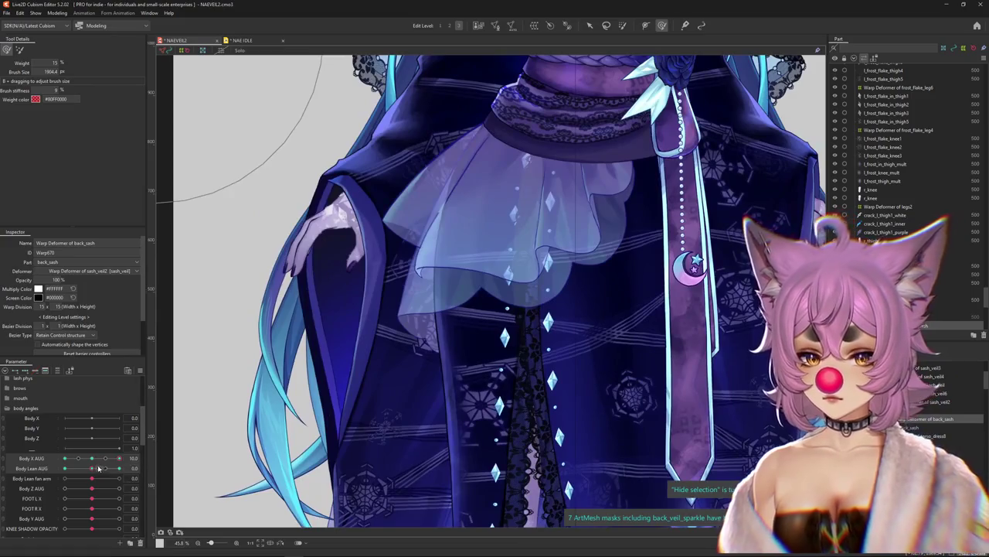
pyautogui.moveTo(98, 468); pyautogui.dragTo(112, 463)
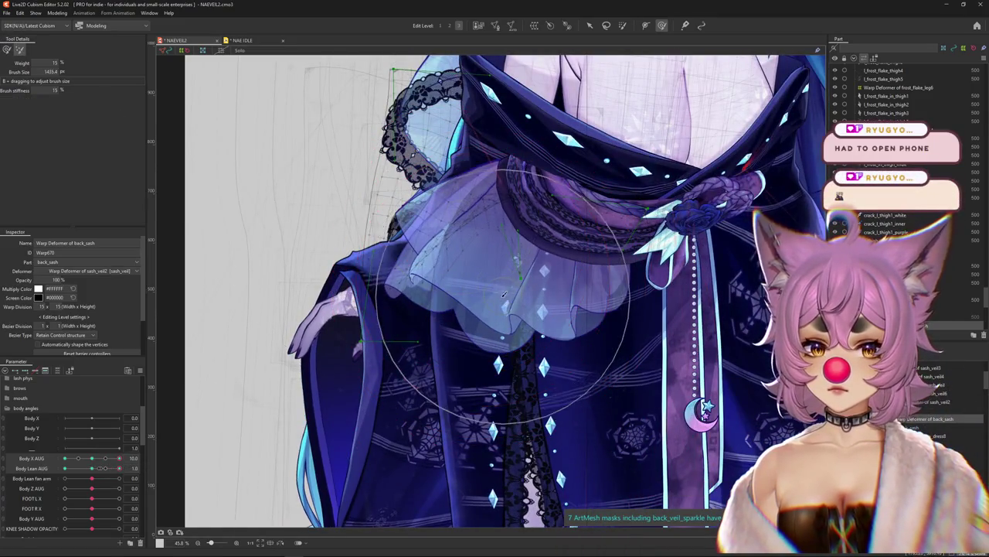
# - Brush the back_sash warp up and right, then preview the result at Body X AUG -10
pyautogui.moveTo(490, 312); pyautogui.dragTo(541, 284)
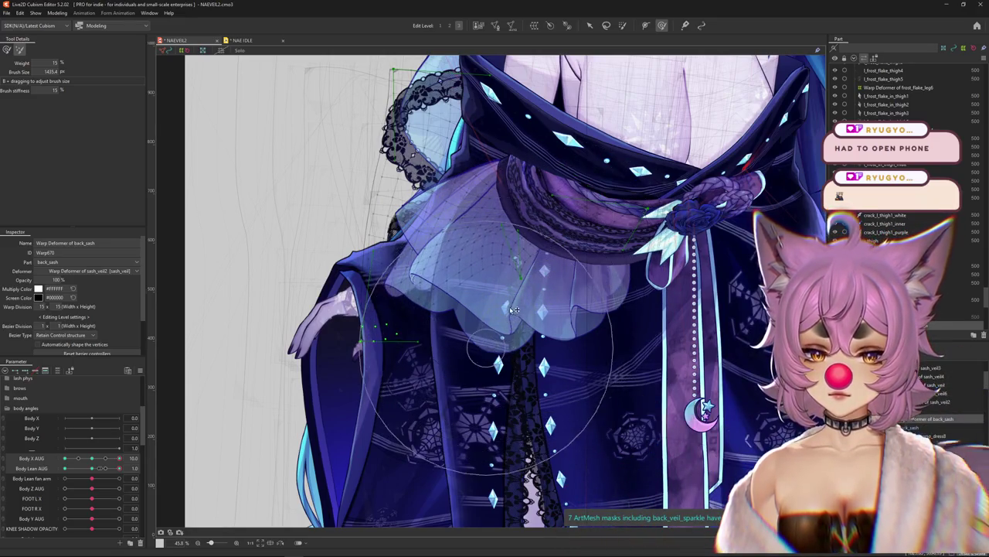
pyautogui.press('h')
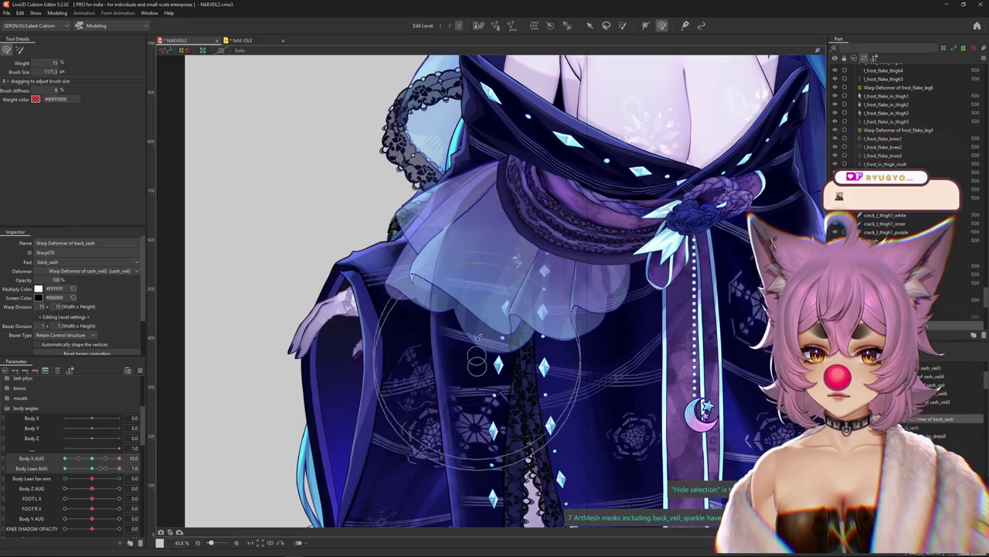
pyautogui.moveTo(120, 457); pyautogui.dragTo(57, 461)
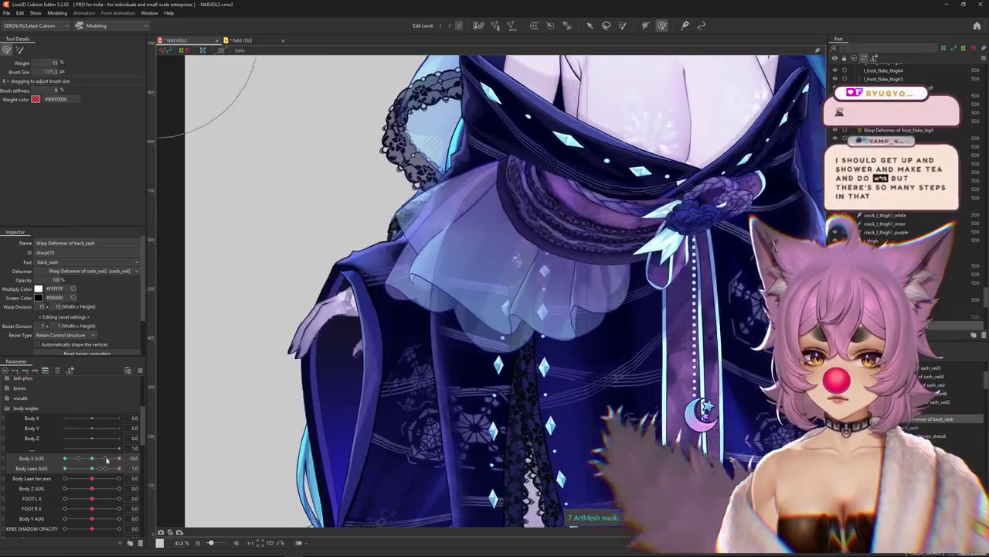
pyautogui.press('h')
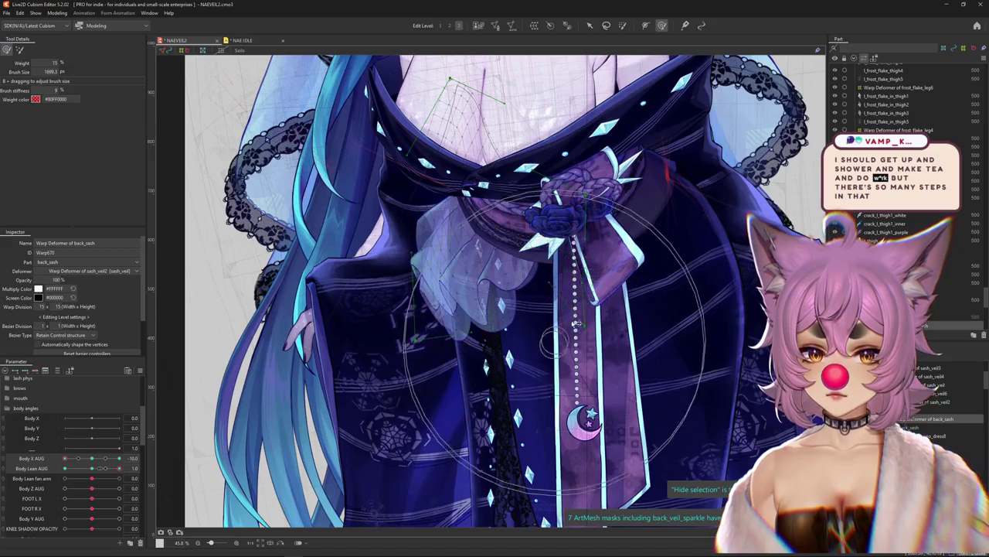
pyautogui.click(18, 49)
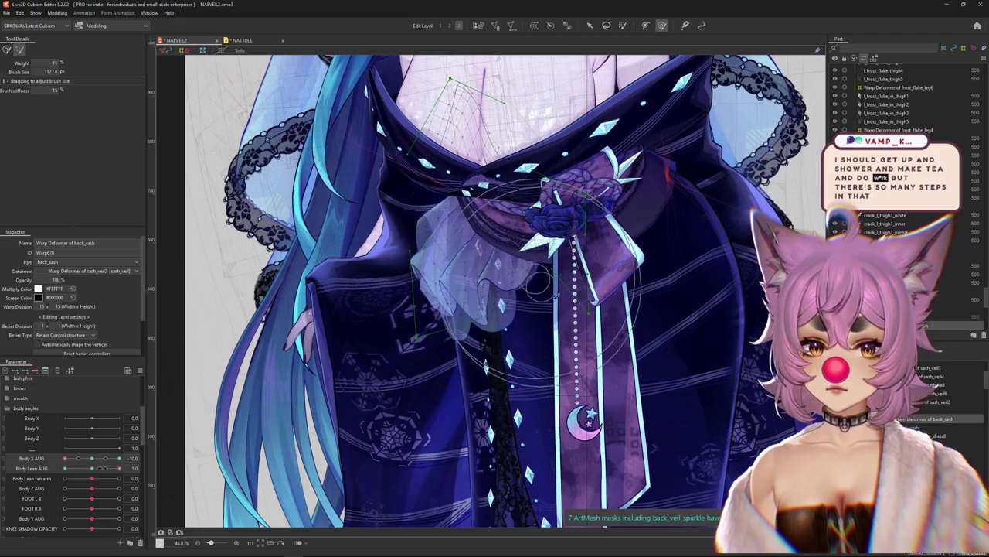
pyautogui.click(6, 50)
pyautogui.press('h')
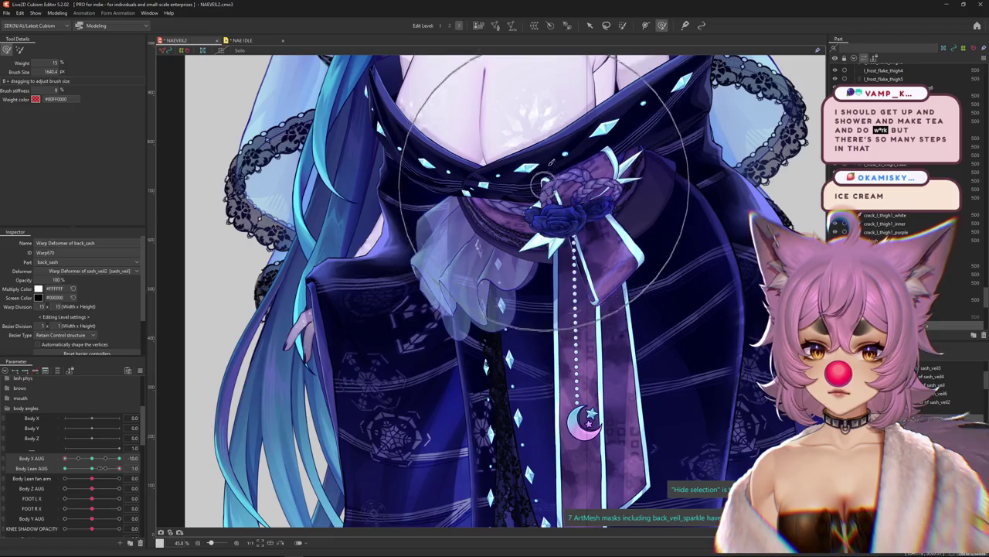
# - Return Body Lean AUG to 0, turn the body toward the front, and pull the veil's lower edge down-left
pyautogui.moveTo(65, 458)
pyautogui.mouseDown()
pyautogui.moveTo(88, 458)
pyautogui.moveTo(44, 461)
pyautogui.mouseUp()
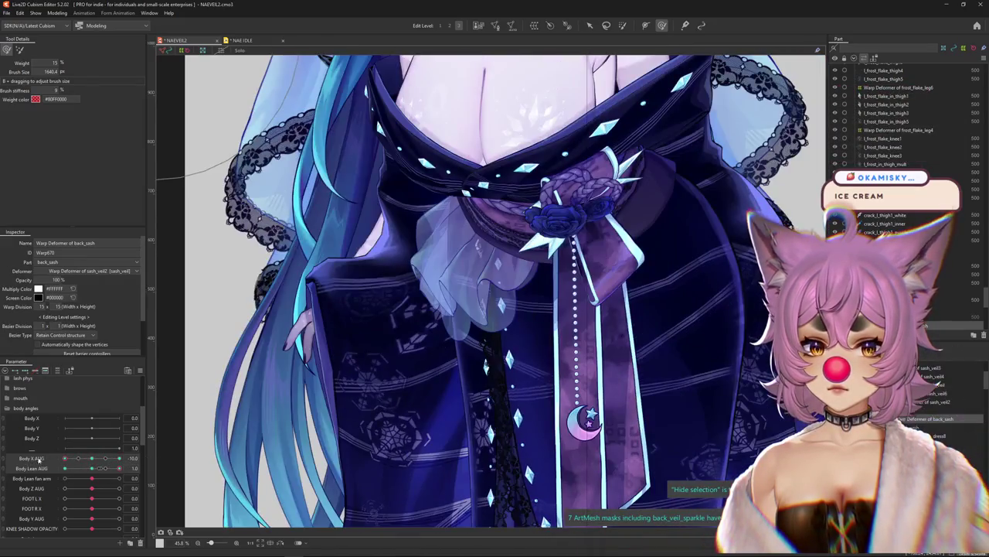
pyautogui.moveTo(91, 468); pyautogui.dragTo(122, 469)
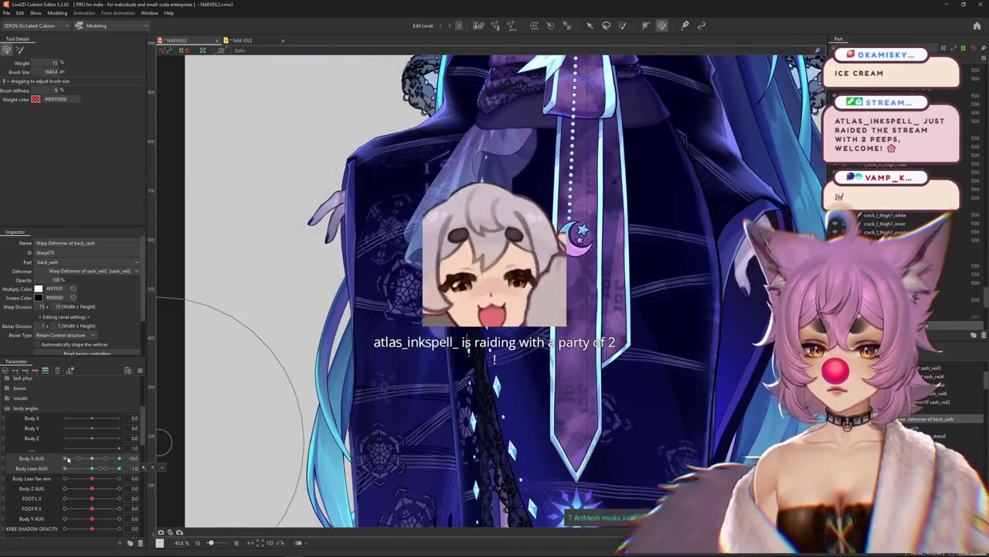
pyautogui.moveTo(65, 457)
pyautogui.mouseDown()
pyautogui.moveTo(90, 397)
pyautogui.moveTo(156, 460)
pyautogui.mouseUp()
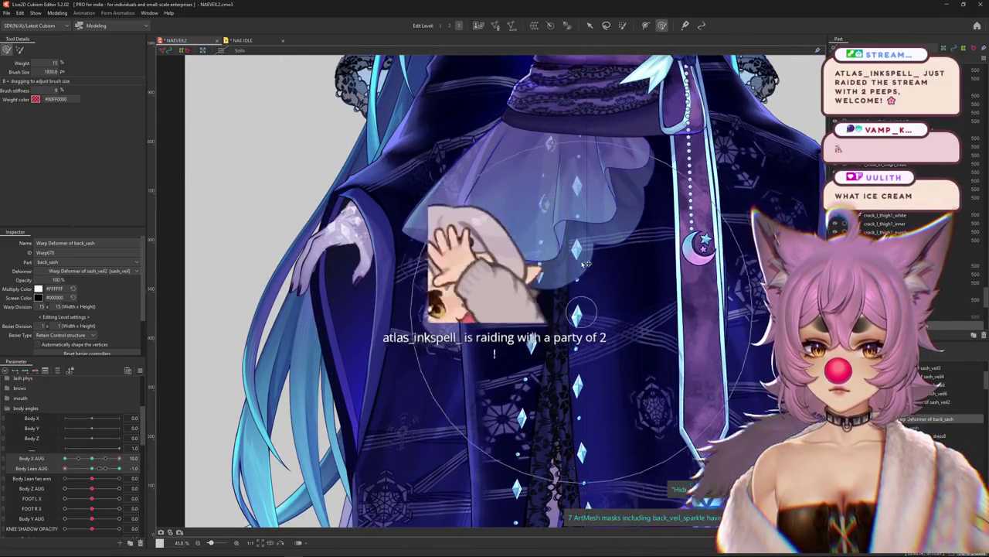
pyautogui.moveTo(586, 263); pyautogui.dragTo(481, 287)
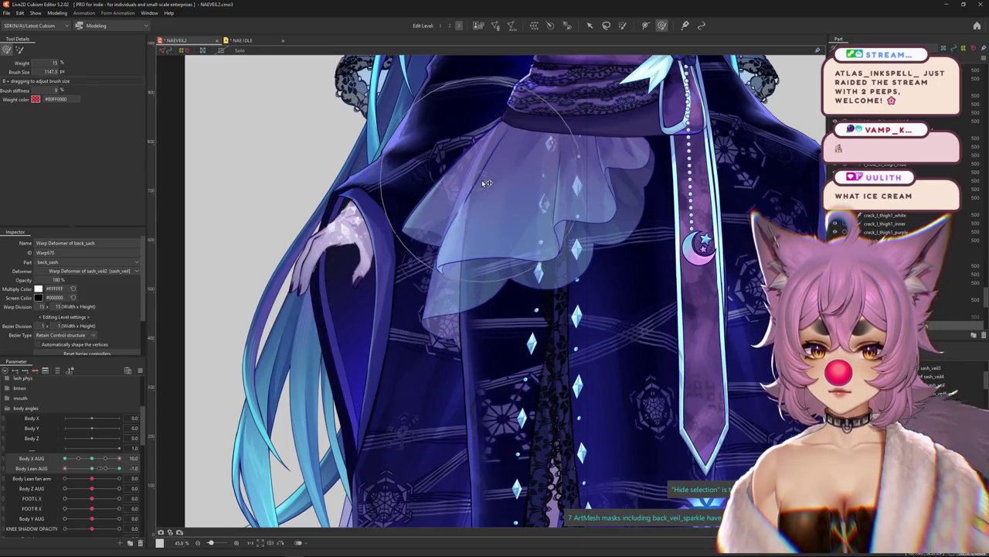
pyautogui.moveTo(485, 182); pyautogui.dragTo(531, 295)
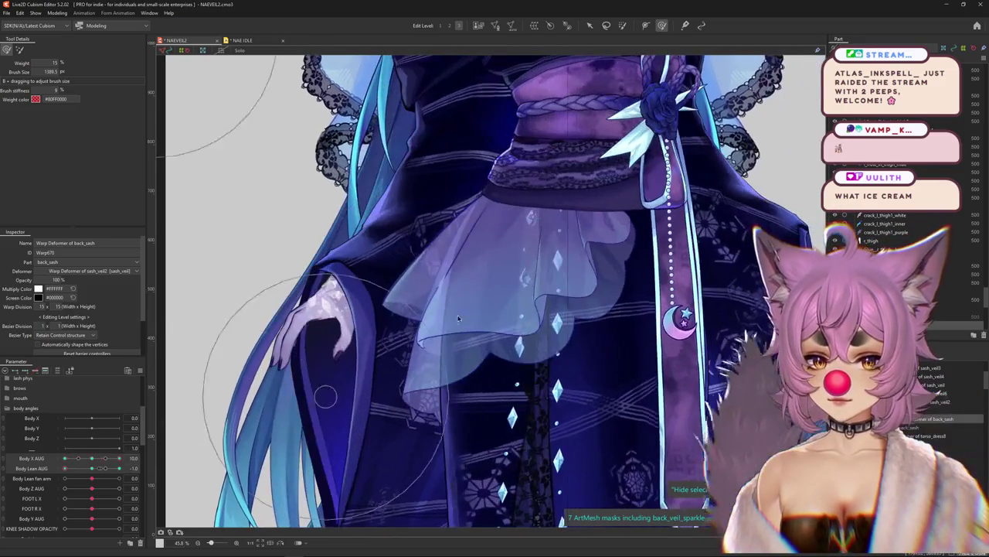
# - Select back_sash from the canvas layer list and add dress_torso2 to its Clipping ID
pyautogui.rightClick(475, 300)
pyautogui.click(501, 268)
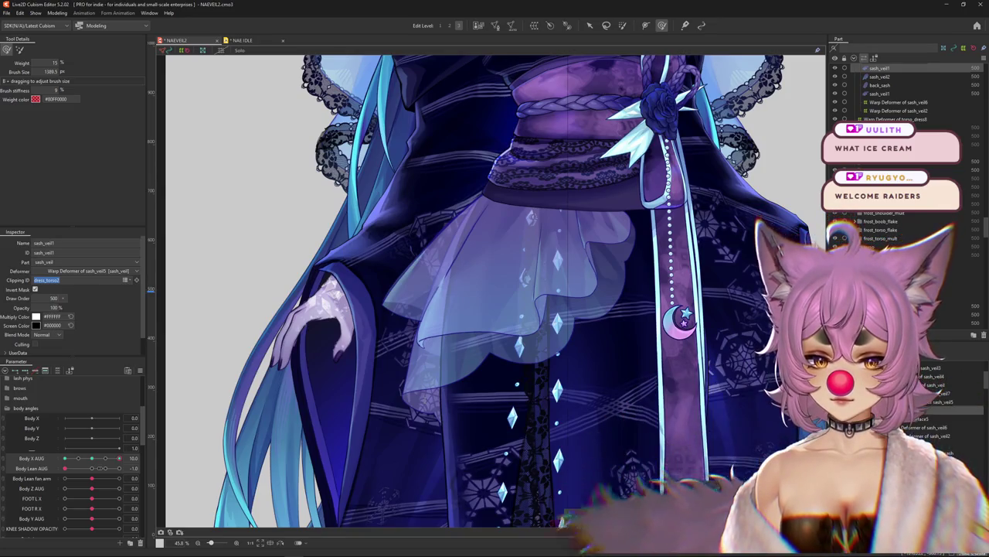
pyautogui.rightClick(417, 402)
pyautogui.click(464, 430)
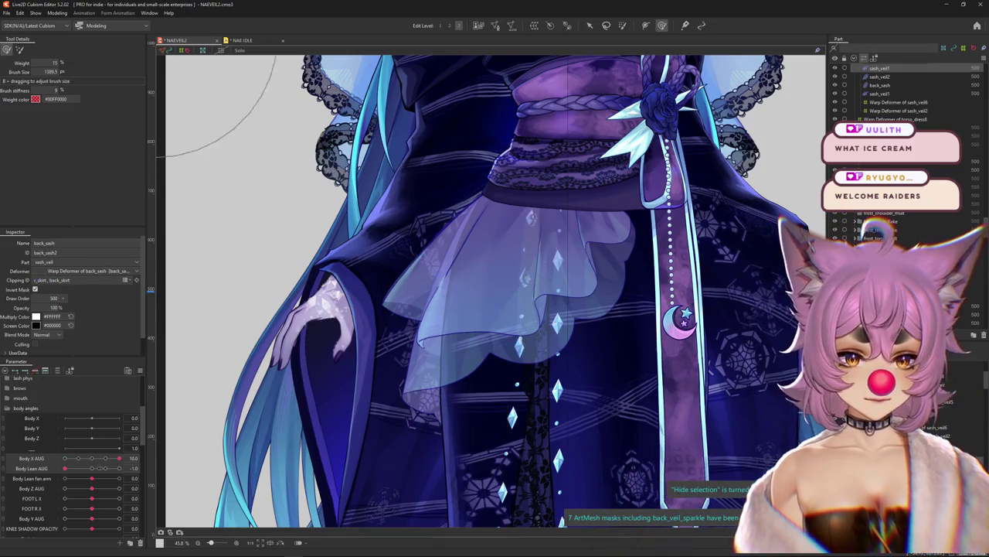
pyautogui.click(109, 280)
pyautogui.write(', dress_torso2')
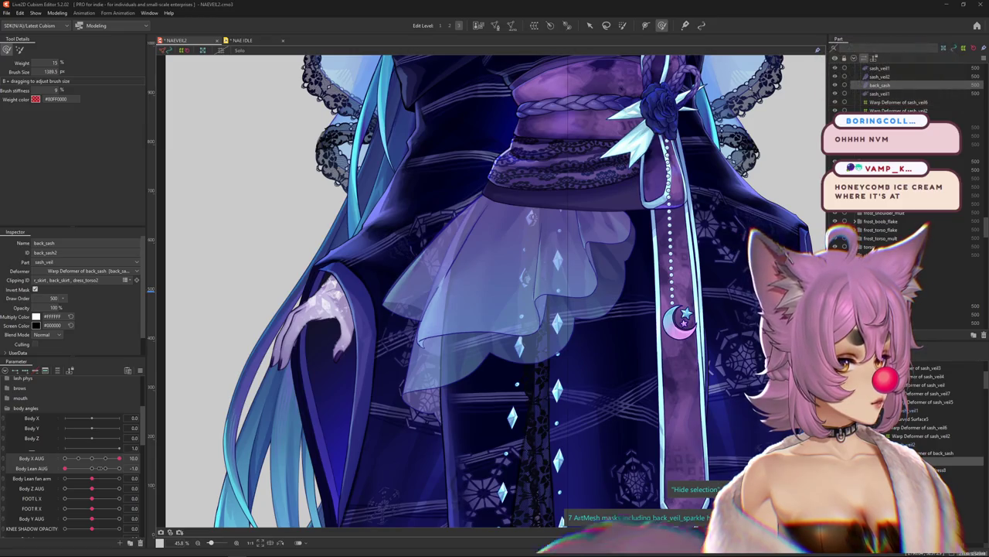
# - Select the sash_veil1 mesh from the overlapping layers and centre the view on the veil
pyautogui.scroll(-5, 441, 243)
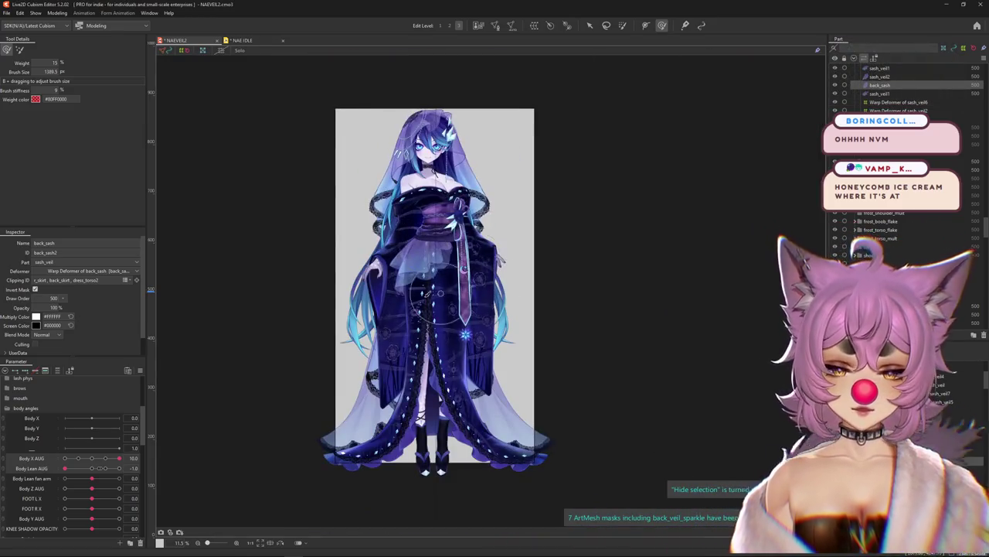
pyautogui.scroll(2, 427, 294)
pyautogui.scroll(2, 427, 293)
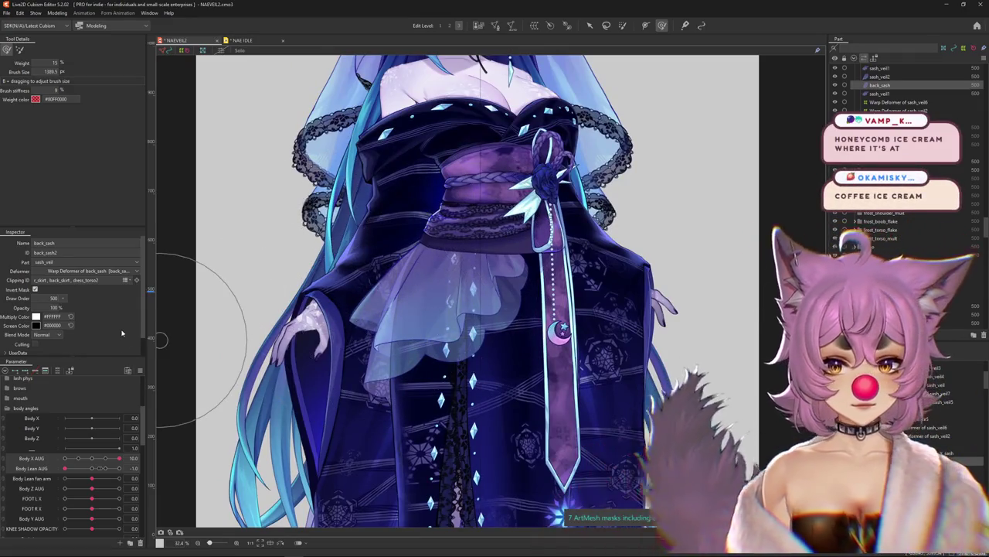
pyautogui.rightClick(158, 342)
pyautogui.click(216, 345)
pyautogui.scroll(2, 438, 330)
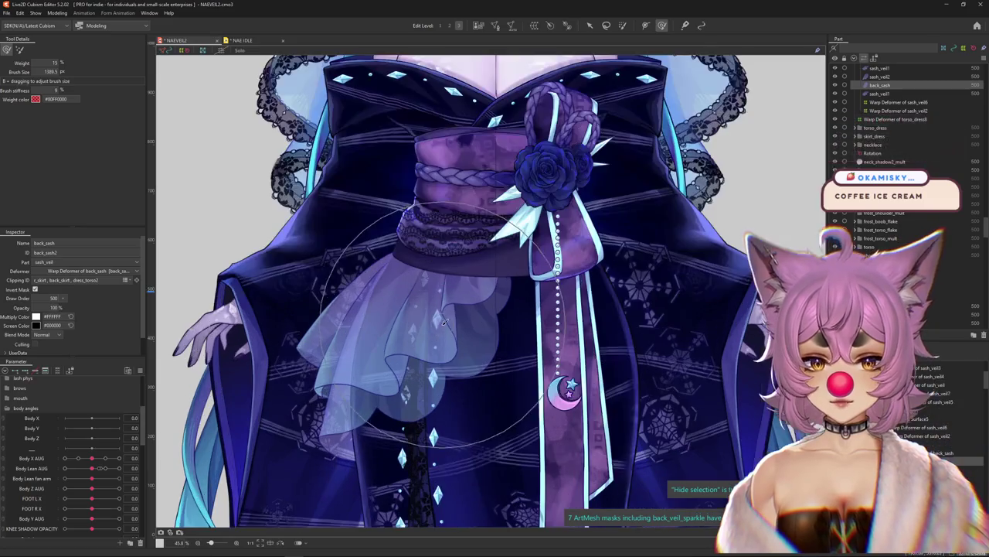
pyautogui.rightClick(427, 326)
pyautogui.click(462, 209)
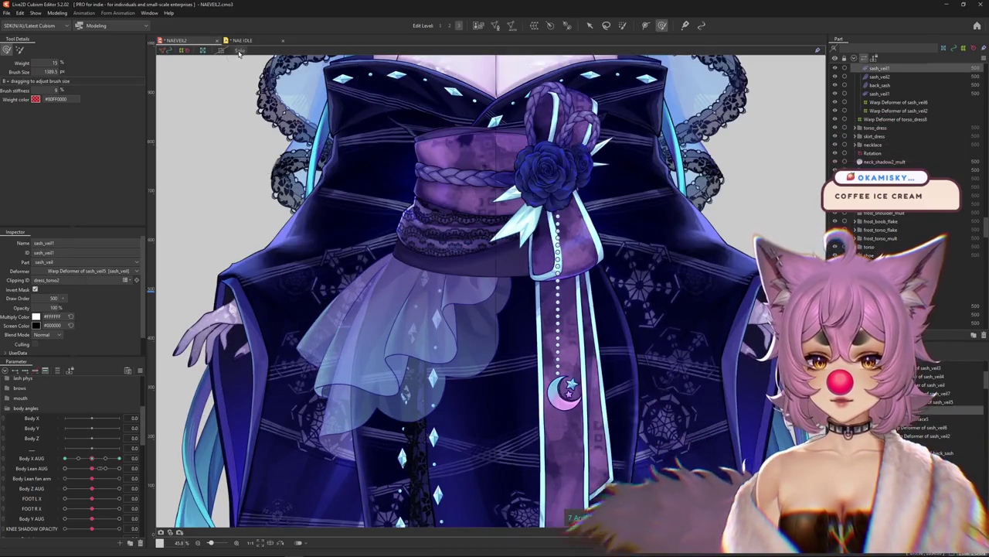
pyautogui.click(240, 50)
pyautogui.scroll(2, 416, 307)
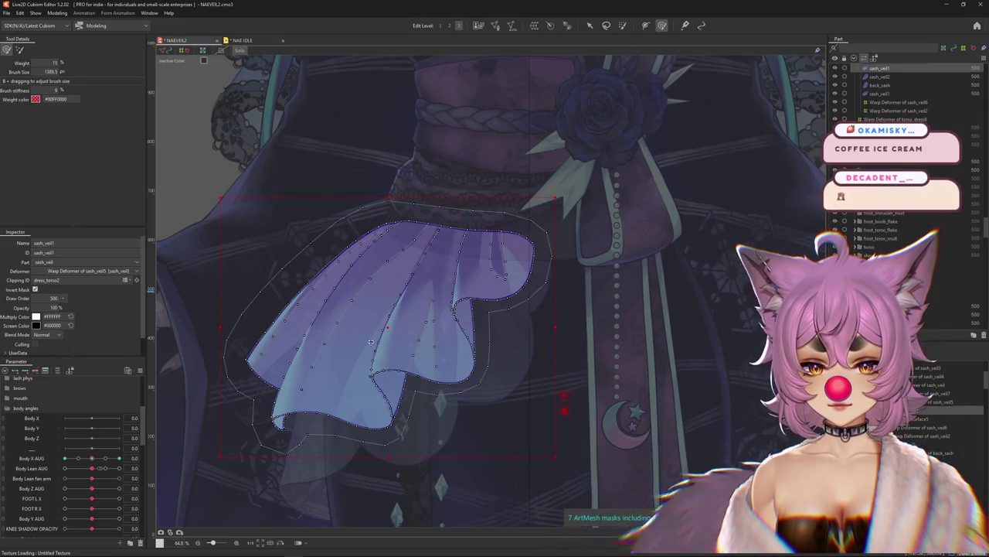
pyautogui.moveTo(371, 341); pyautogui.dragTo(427, 313)
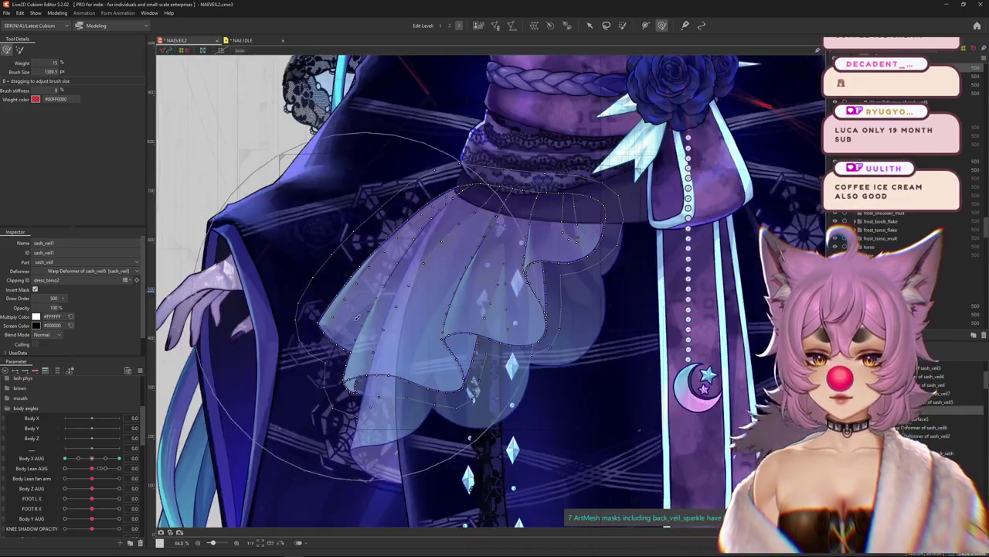
# - Pick the neighbouring veil mesh, briefly isolate it by dimming the rest, and select it for editing
pyautogui.rightClick(343, 325)
pyautogui.click(378, 346)
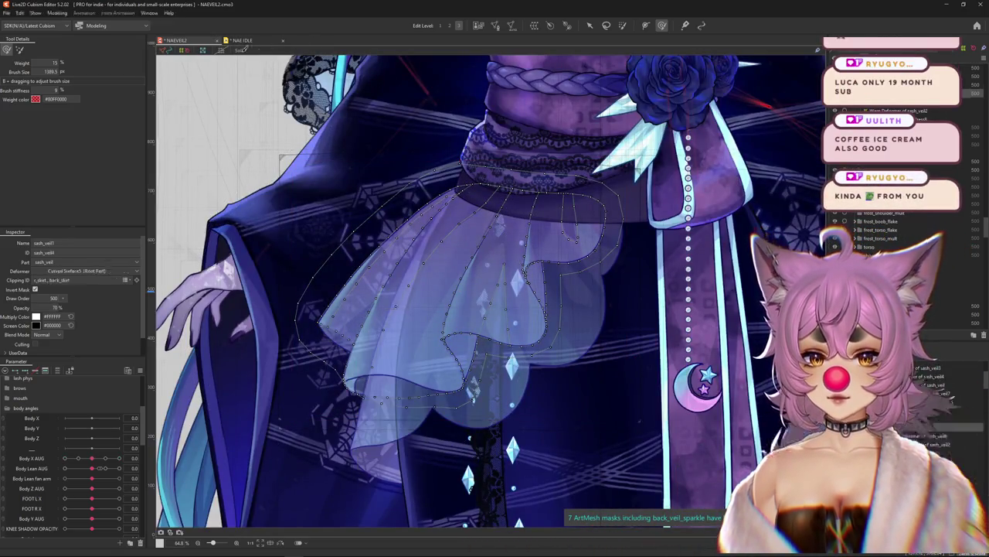
pyautogui.click(234, 52)
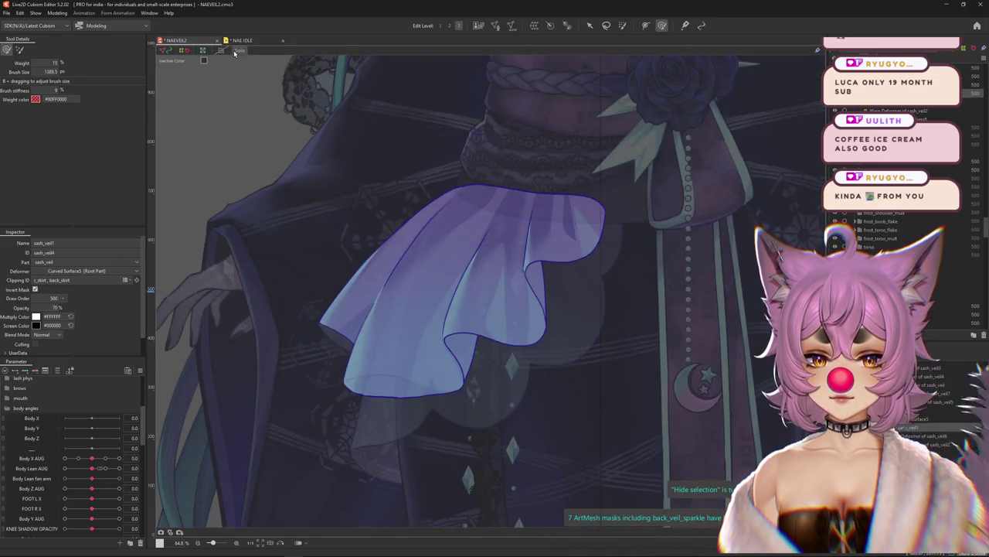
pyautogui.click(235, 50)
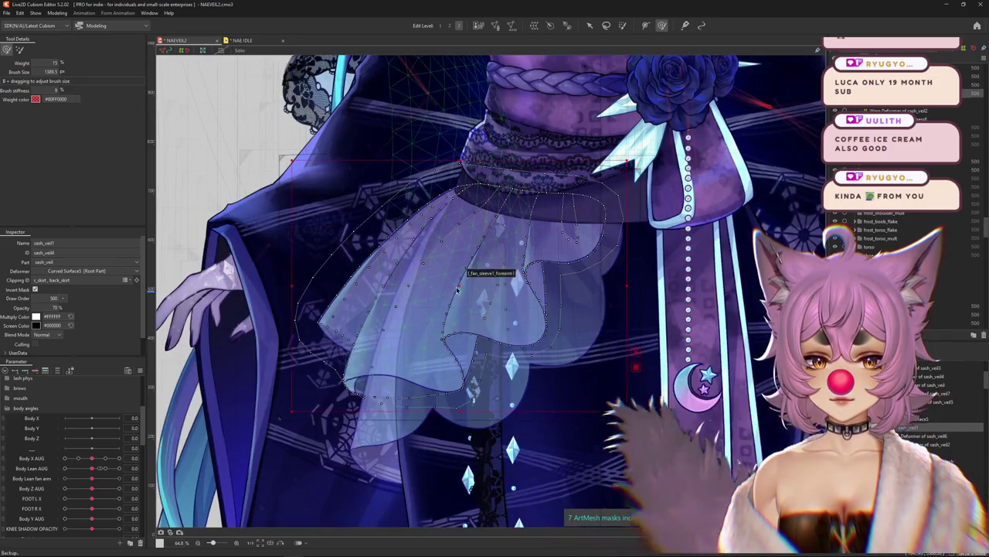
pyautogui.click(470, 285)
pyautogui.click(140, 370)
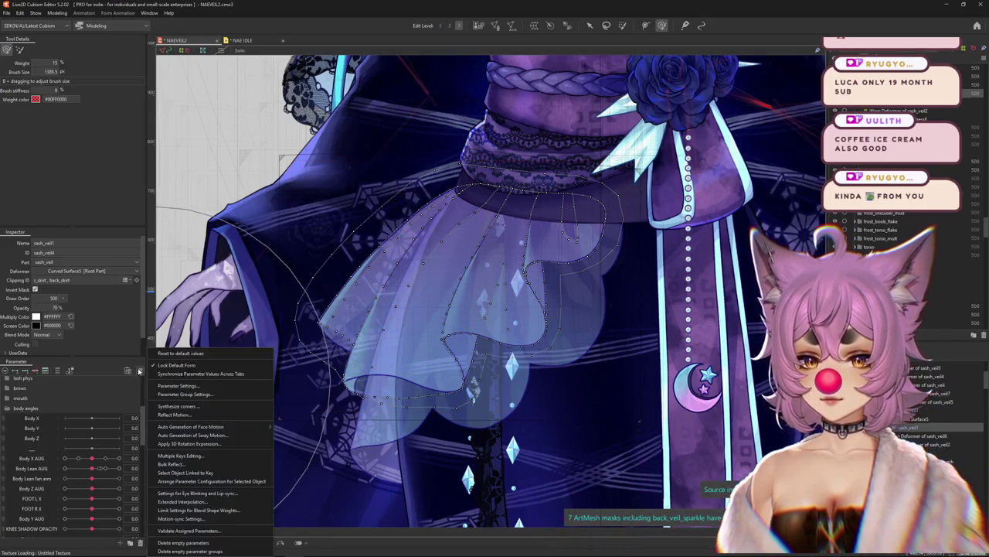
pyautogui.click(172, 365)
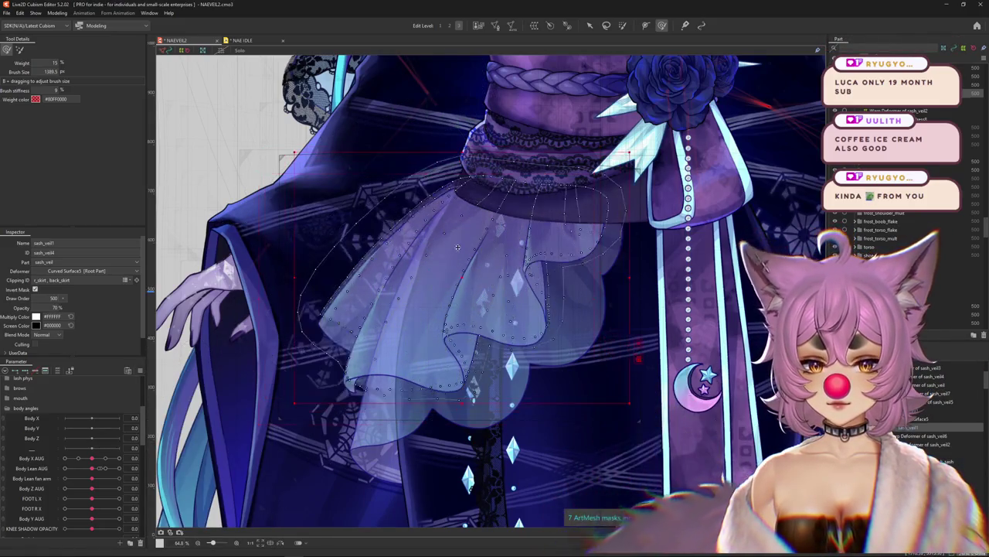
# - Pick sash_veil2, then back_sash, from the stacked layers and zoom to check the sash
pyautogui.rightClick(389, 427)
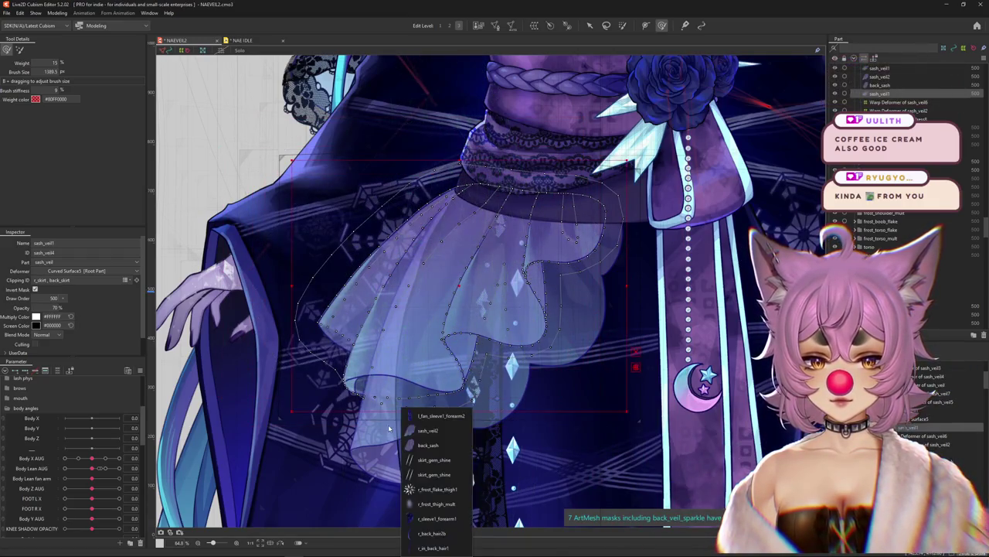
pyautogui.click(417, 431)
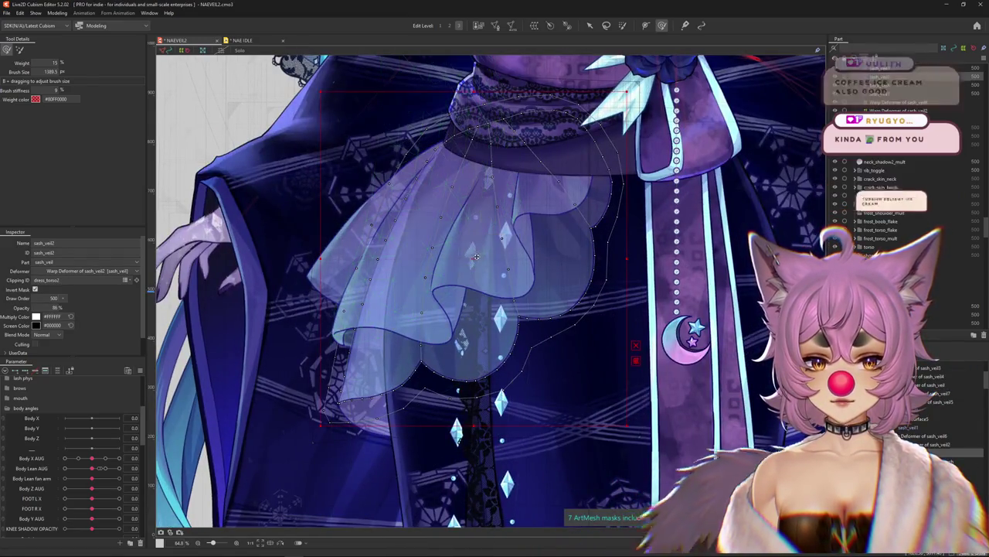
pyautogui.rightClick(381, 408)
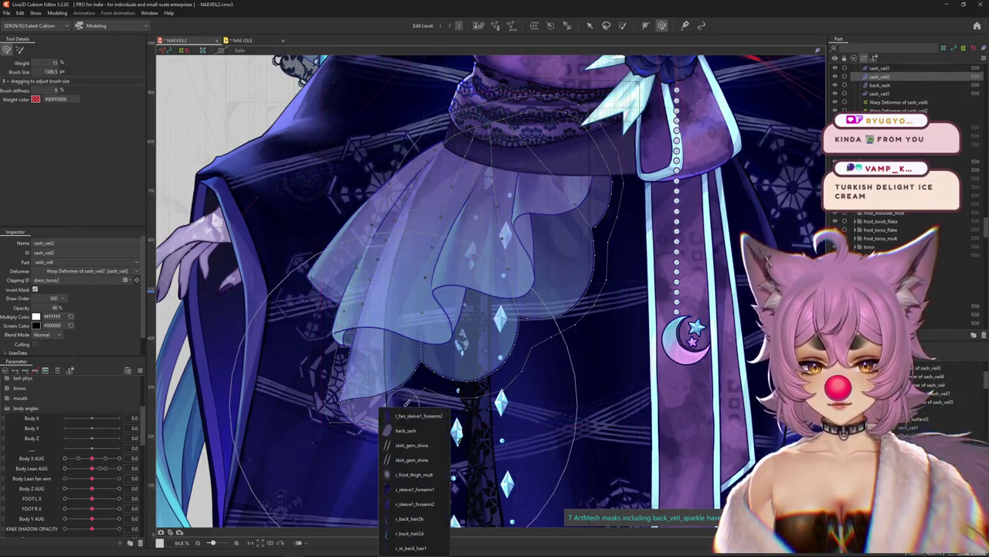
pyautogui.click(415, 430)
pyautogui.click(467, 288)
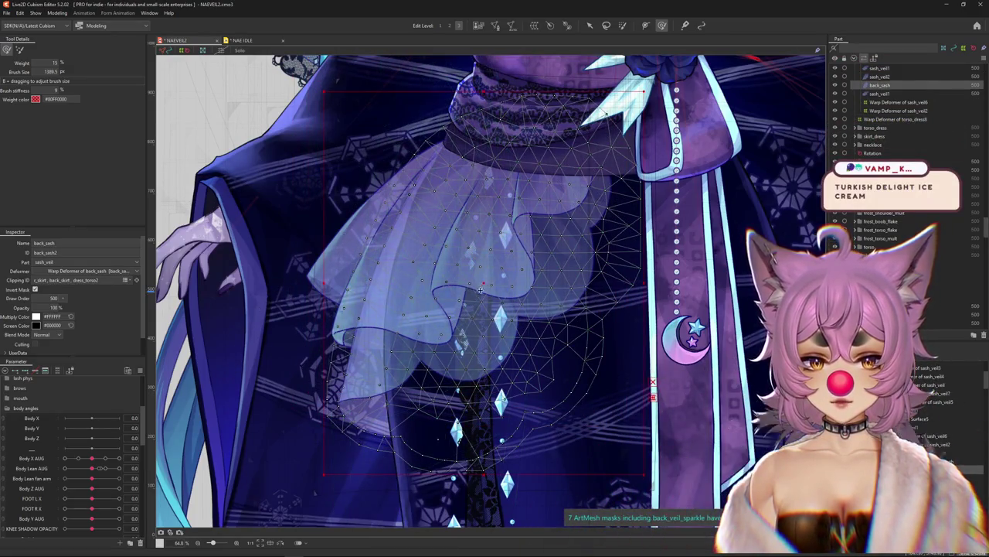
pyautogui.scroll(1, 484, 255)
pyautogui.scroll(1, 488, 218)
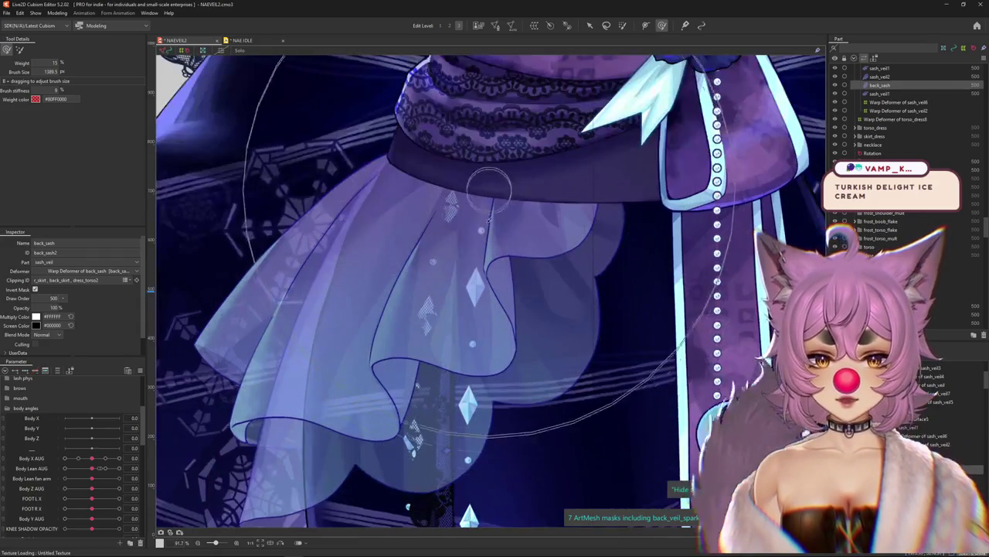
pyautogui.scroll(-1, 490, 218)
pyautogui.scroll(-5, 508, 292)
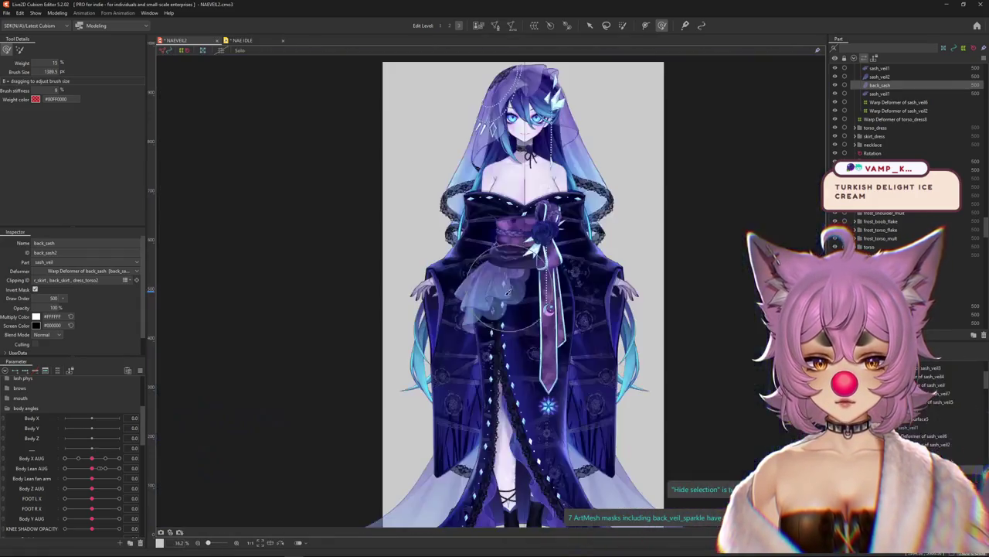
pyautogui.scroll(3, 507, 293)
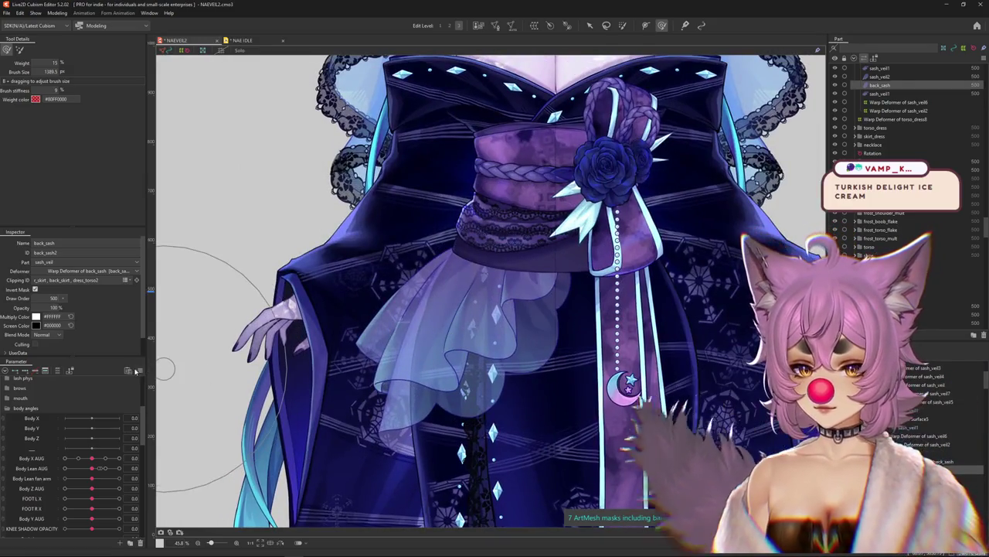
# - Pick the front_veil Copy mesh under the head veil and toggle its isolated display on and off
pyautogui.click(137, 372)
pyautogui.click(201, 433)
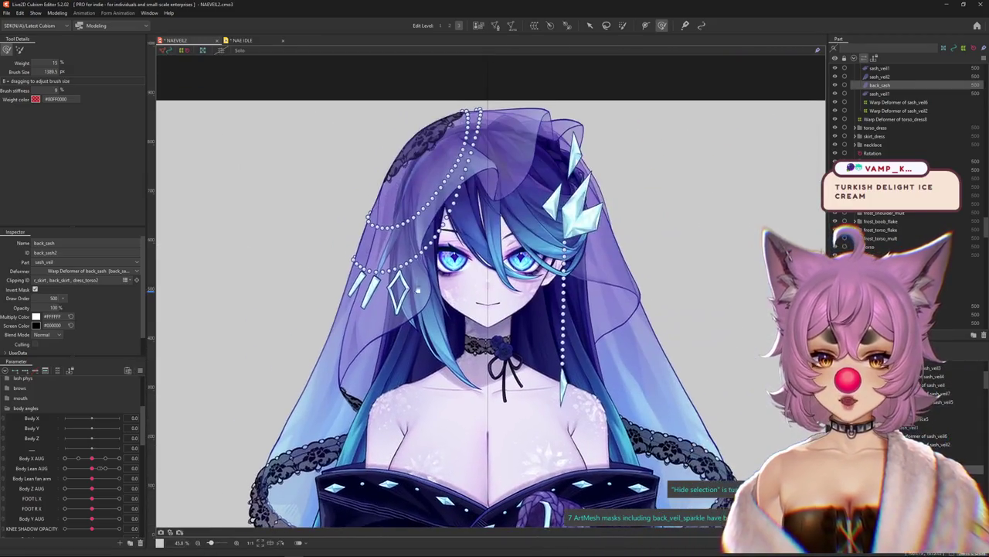
pyautogui.scroll(3, 479, 165)
pyautogui.rightClick(485, 248)
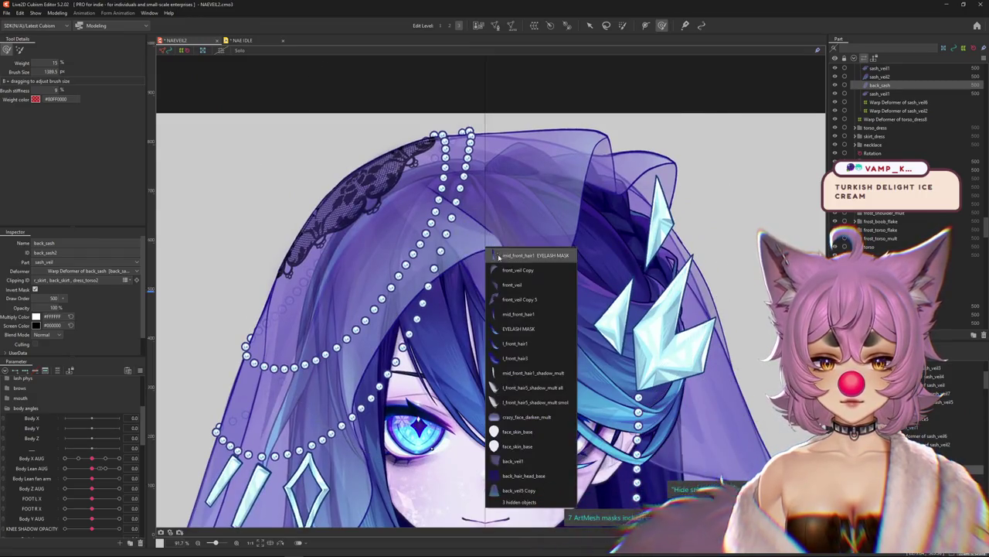
pyautogui.click(501, 267)
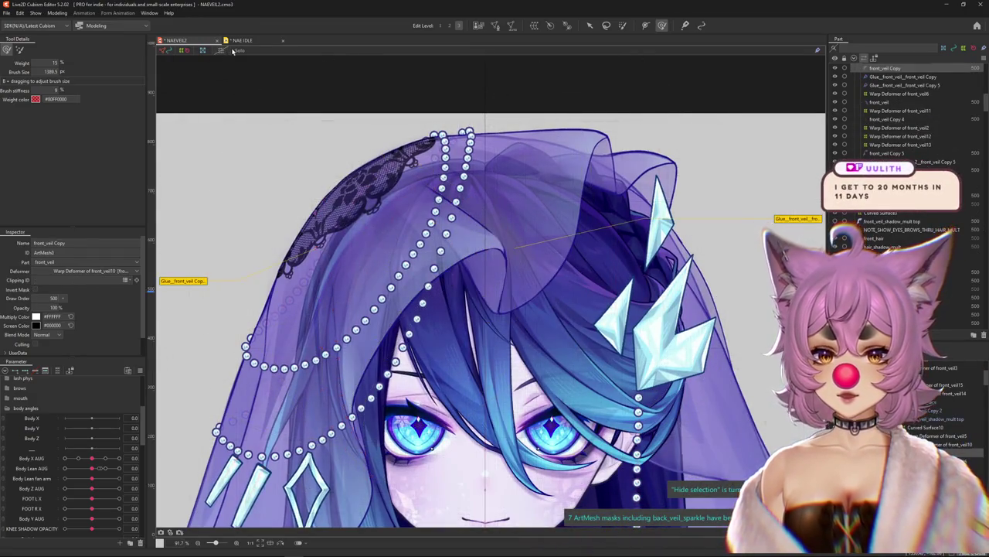
pyautogui.click(237, 49)
pyautogui.click(238, 51)
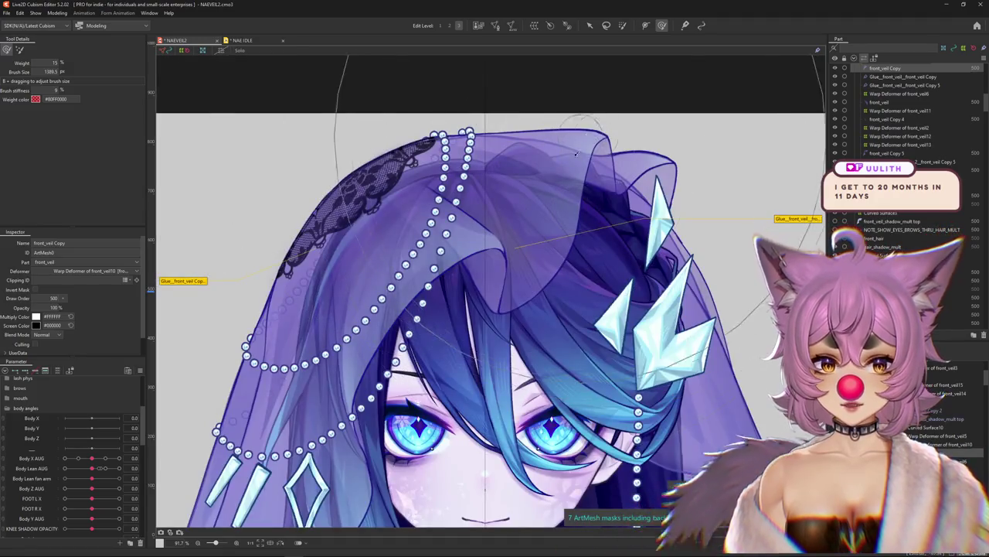
pyautogui.scroll(-4, 577, 153)
pyautogui.scroll(4, 568, 198)
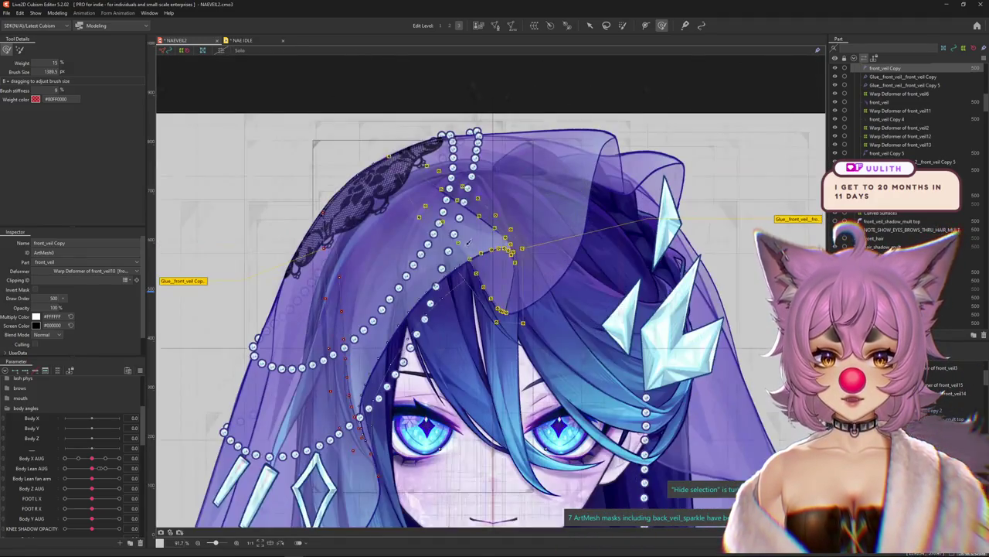
pyautogui.click(237, 51)
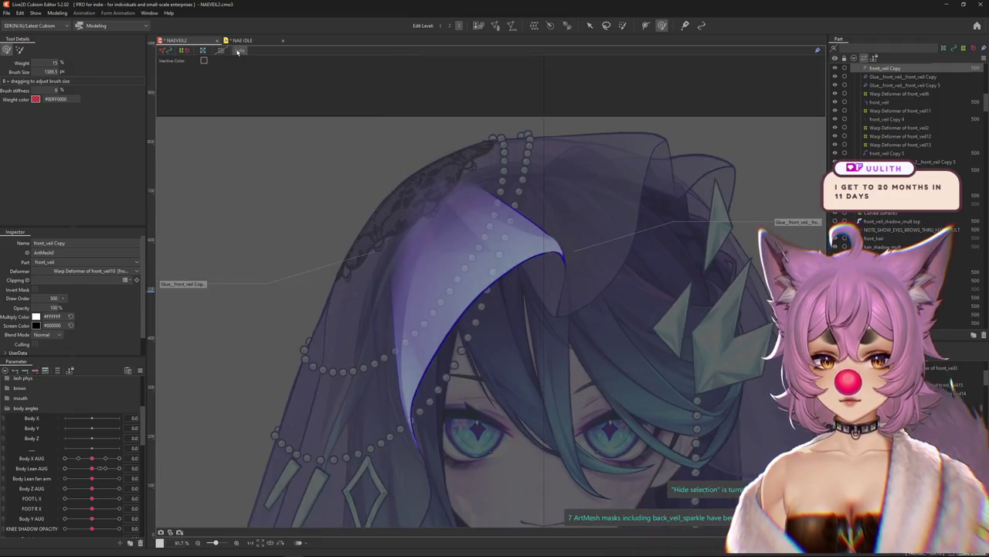
pyautogui.click(238, 51)
# - Select the front_veil Copy 5 mesh, briefly isolate it, then zoom out and reselect the head veil
pyautogui.scroll(1, 517, 302)
pyautogui.rightClick(541, 293)
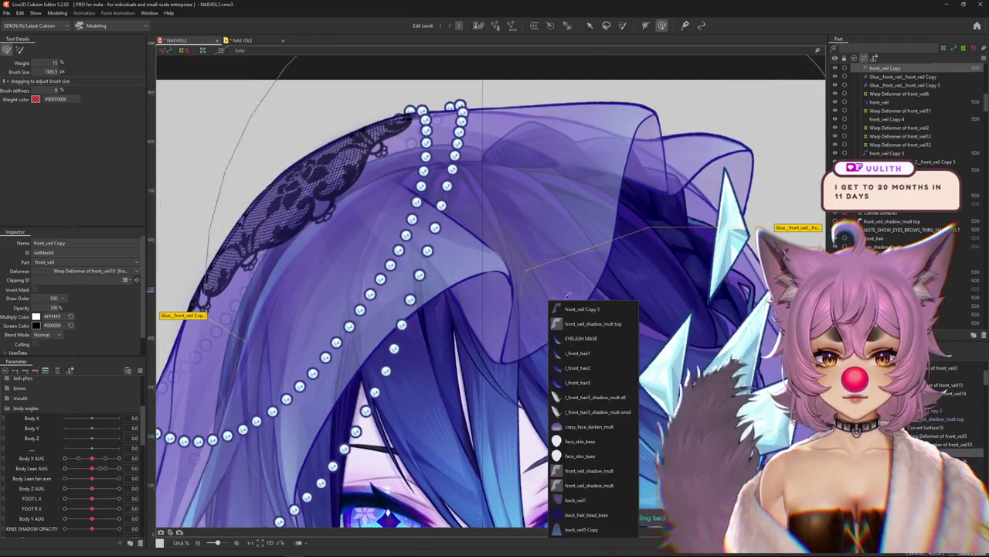
pyautogui.click(580, 302)
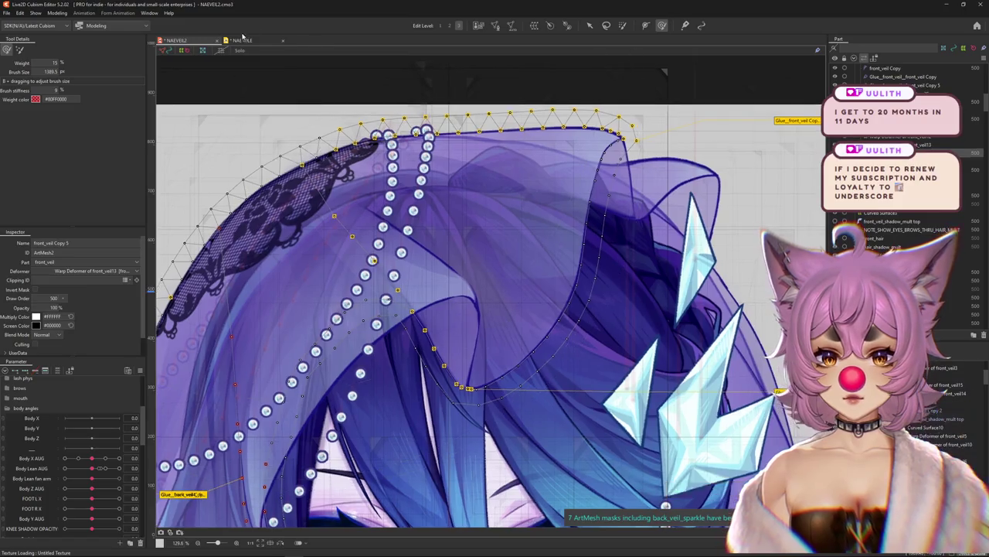
pyautogui.click(240, 50)
pyautogui.click(240, 49)
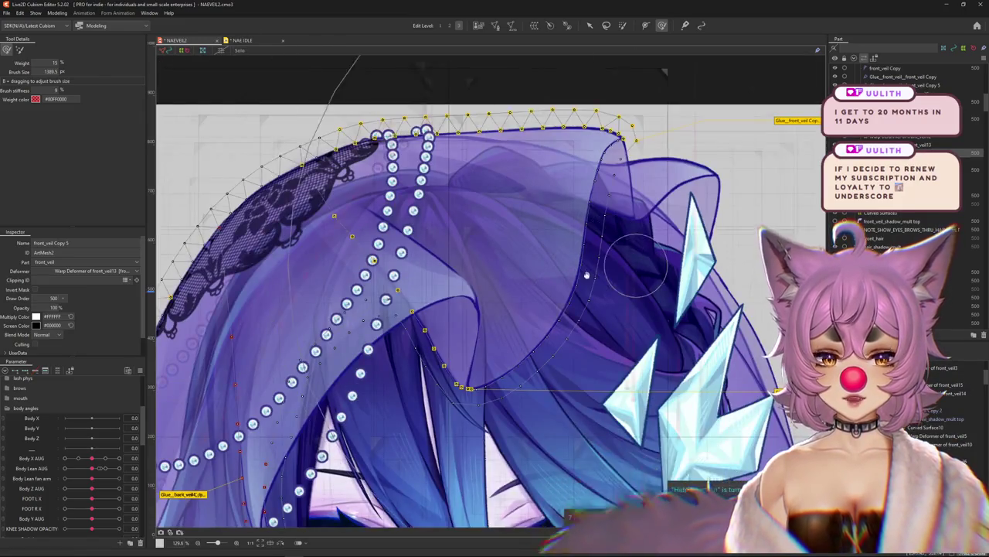
pyautogui.scroll(2, 464, 270)
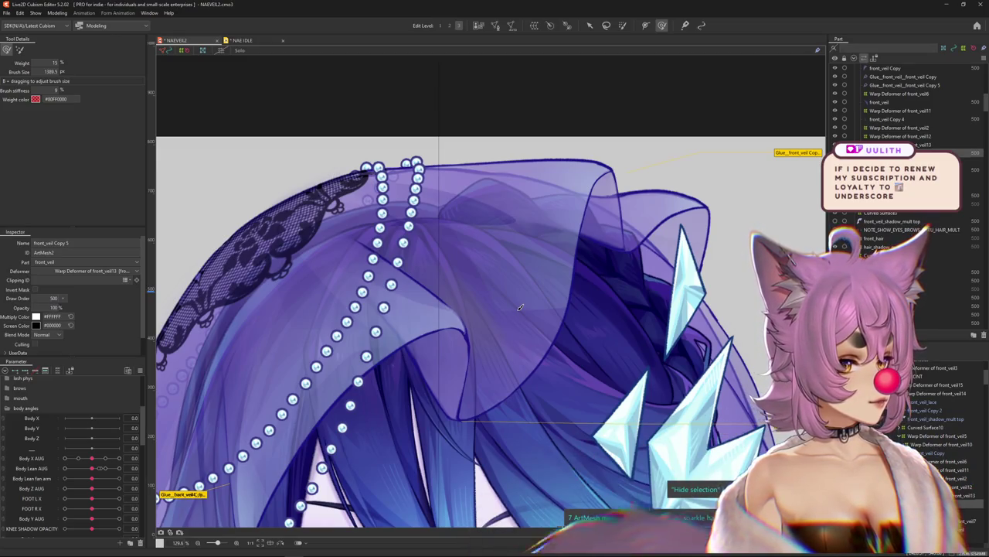
pyautogui.scroll(-5, 520, 307)
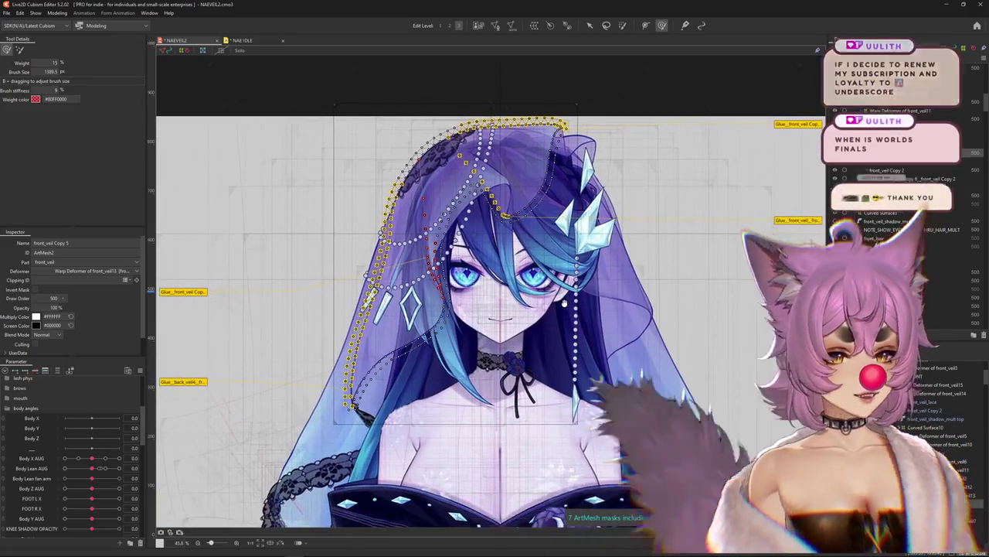
pyautogui.click(565, 307)
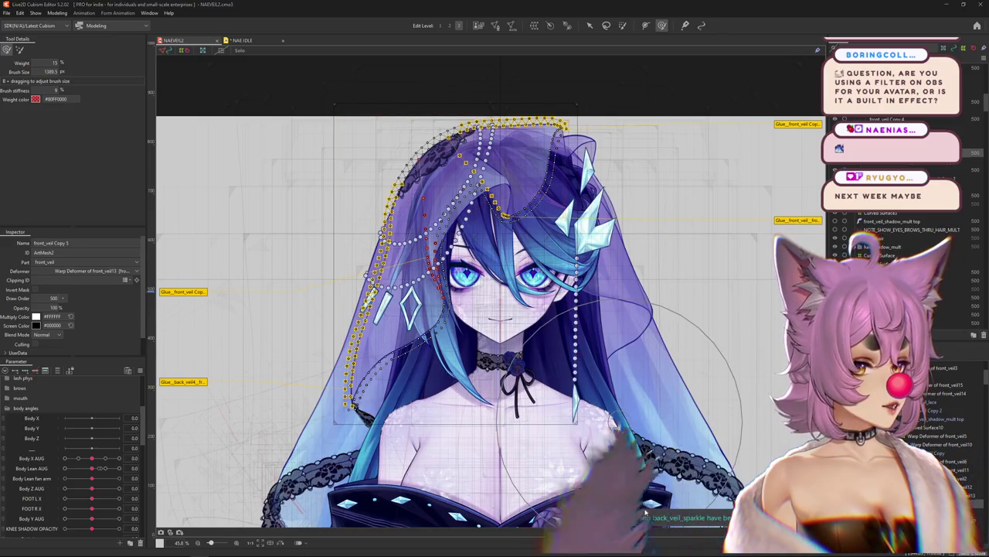
# - Turn on the VHS / Old TV effect in VTube Studio's camera settings, then turn it back off
pyautogui.click(492, 416)
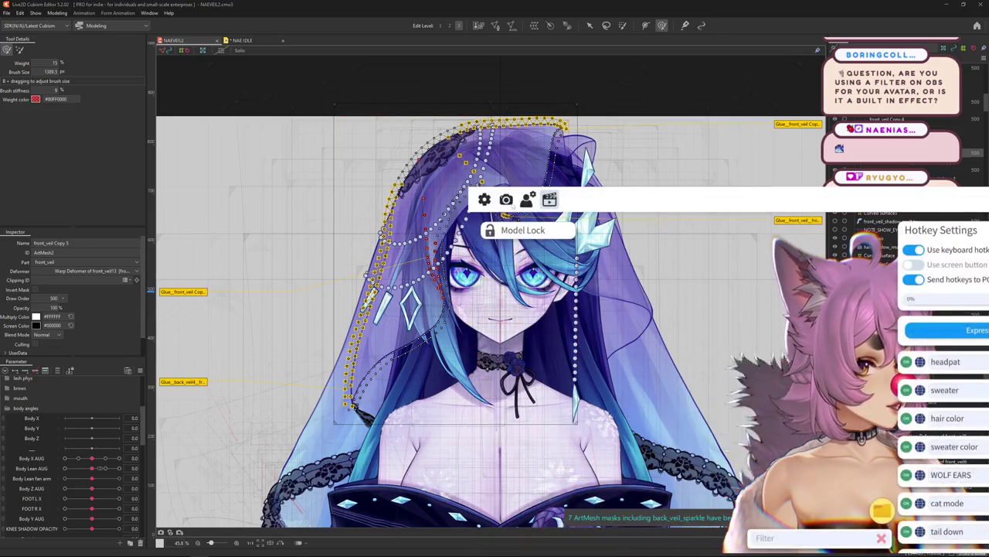
pyautogui.click(506, 200)
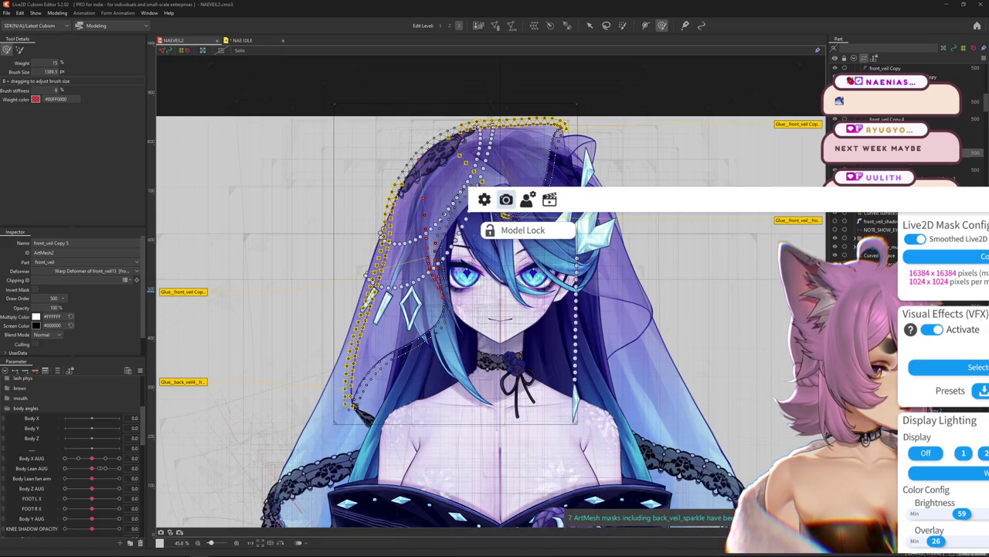
pyautogui.click(977, 366)
pyautogui.scroll(-3, 745, 354)
pyautogui.scroll(-3, 745, 354)
pyautogui.scroll(-3, 745, 354)
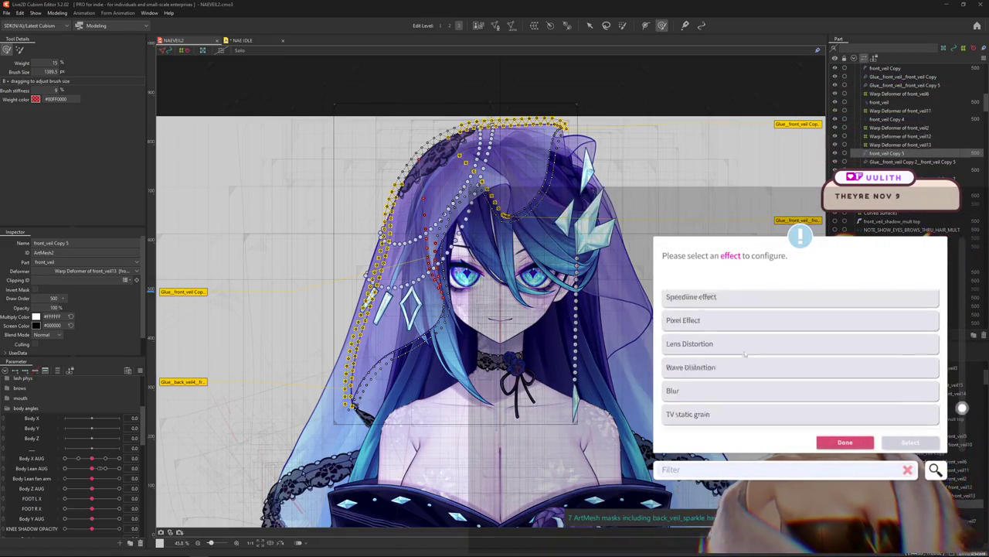
pyautogui.scroll(-3, 745, 354)
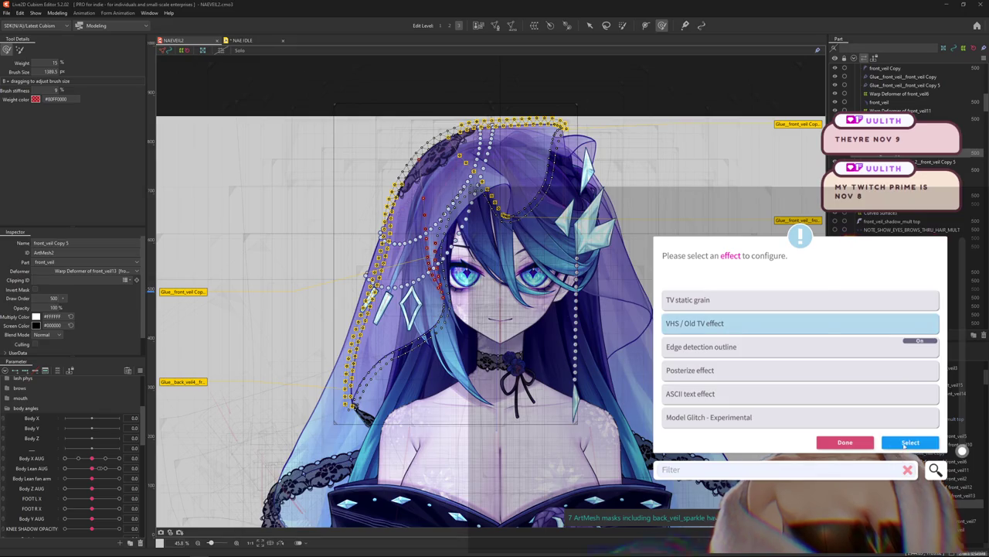
pyautogui.click(908, 442)
pyautogui.click(947, 202)
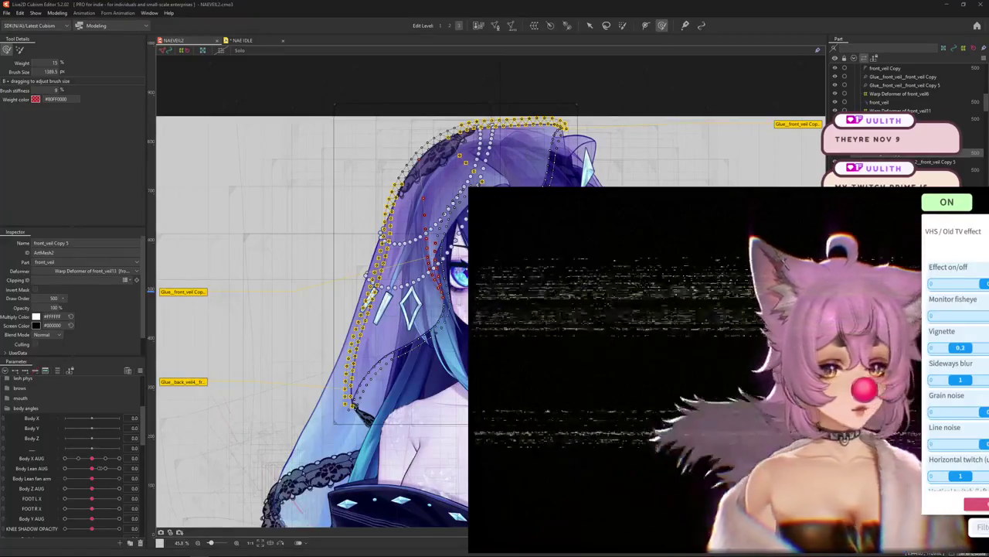
pyautogui.click(947, 202)
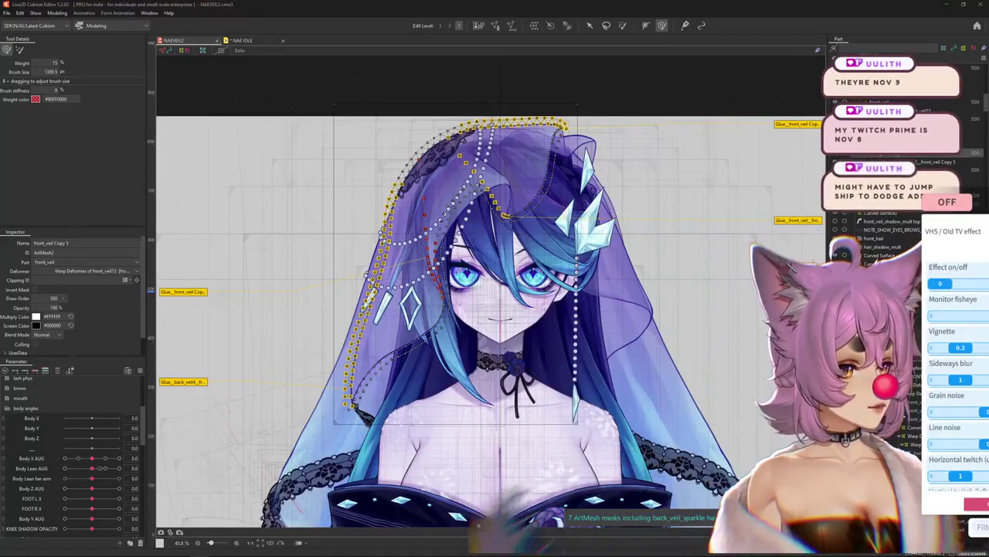
# - Leave the effect selection and bring up VTube Studio's settings panel again
pyautogui.click(975, 503)
pyautogui.click(846, 440)
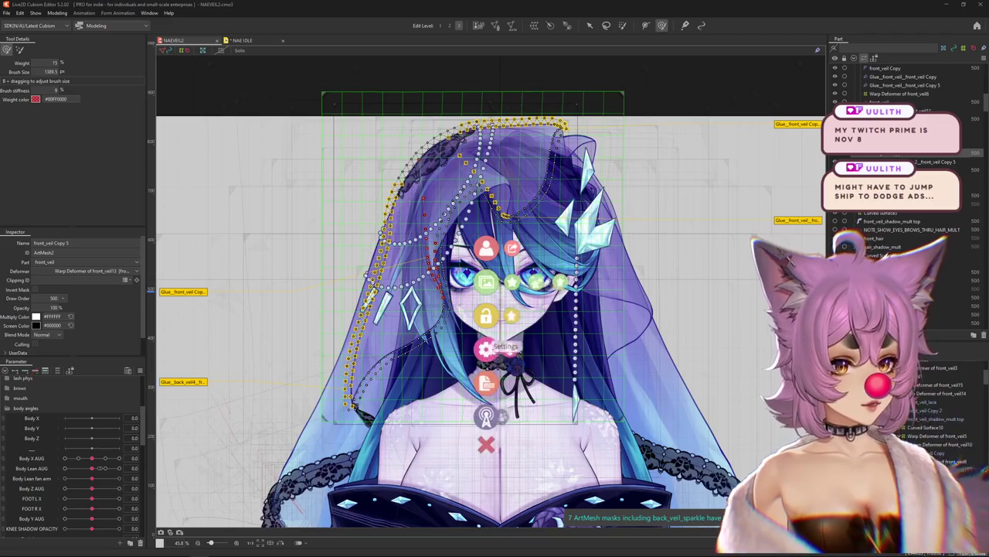
pyautogui.click(485, 348)
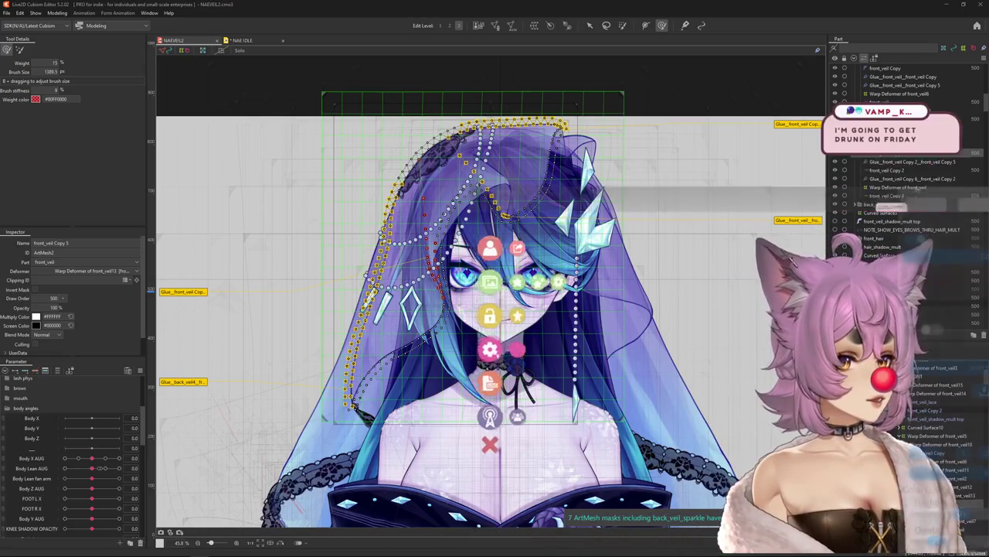
pyautogui.click(482, 243)
pyautogui.click(932, 330)
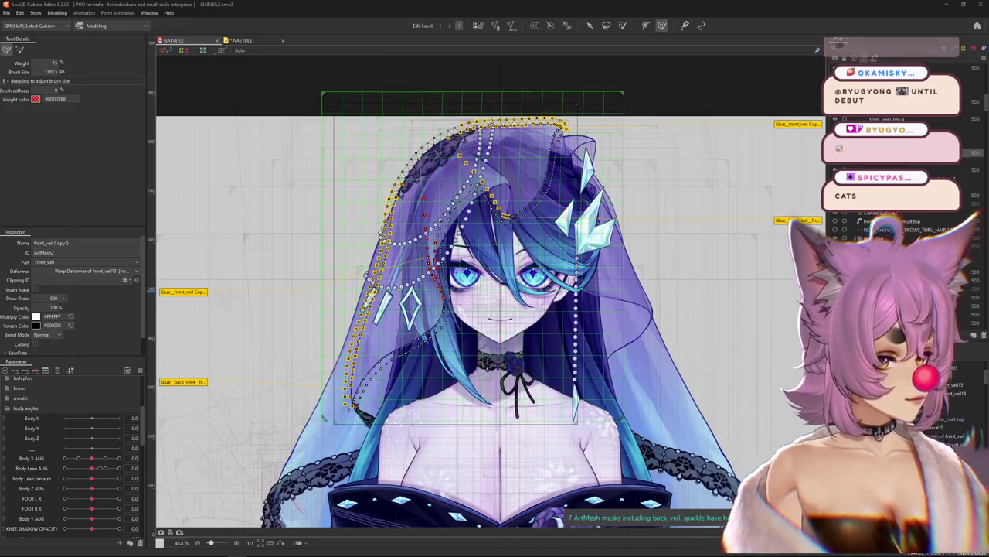
pyautogui.scroll(-3, 549, 341)
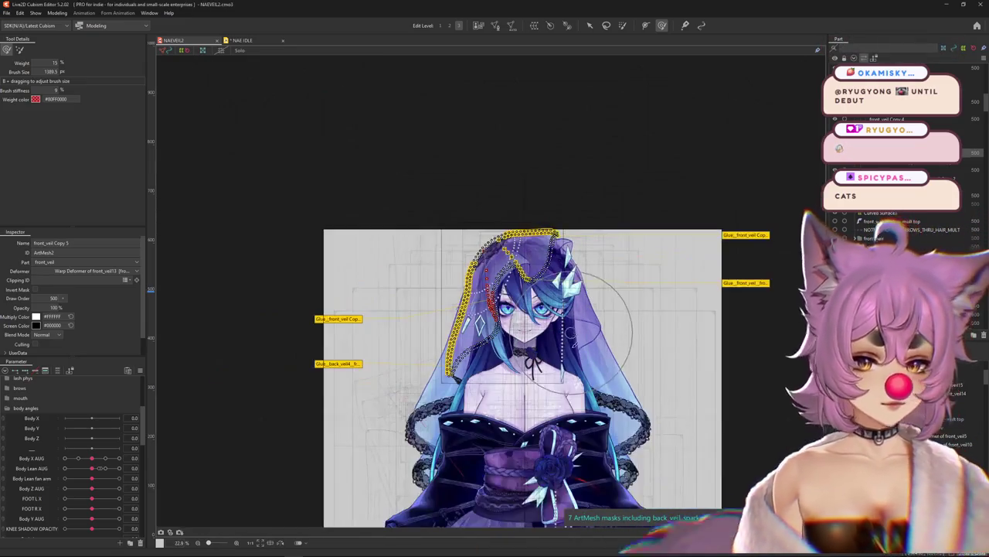
# - Hide the canvas selection outlines and strike through 'hip veil behind lean angles' in the sticky note
pyautogui.scroll(-3, 549, 340)
pyautogui.press('h')
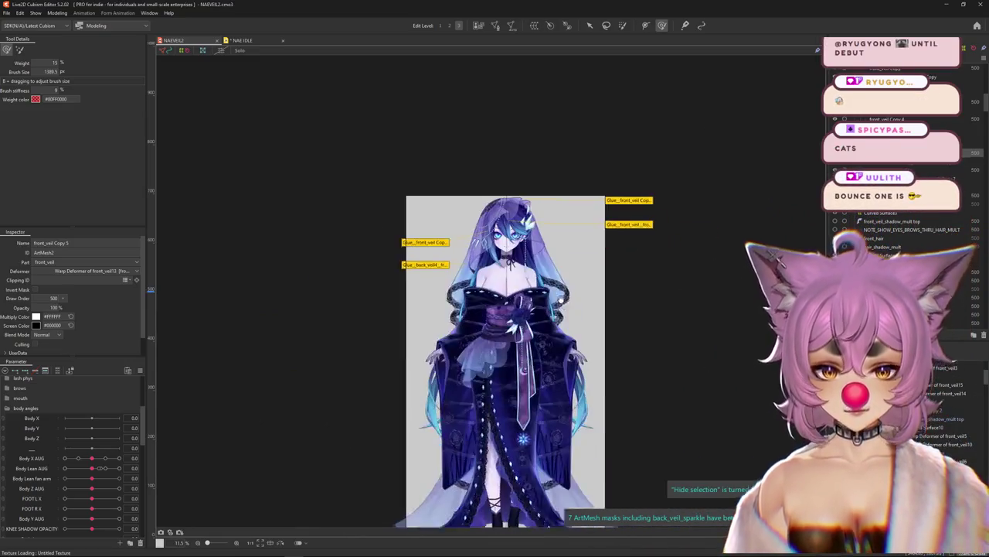
pyautogui.scroll(3, 517, 263)
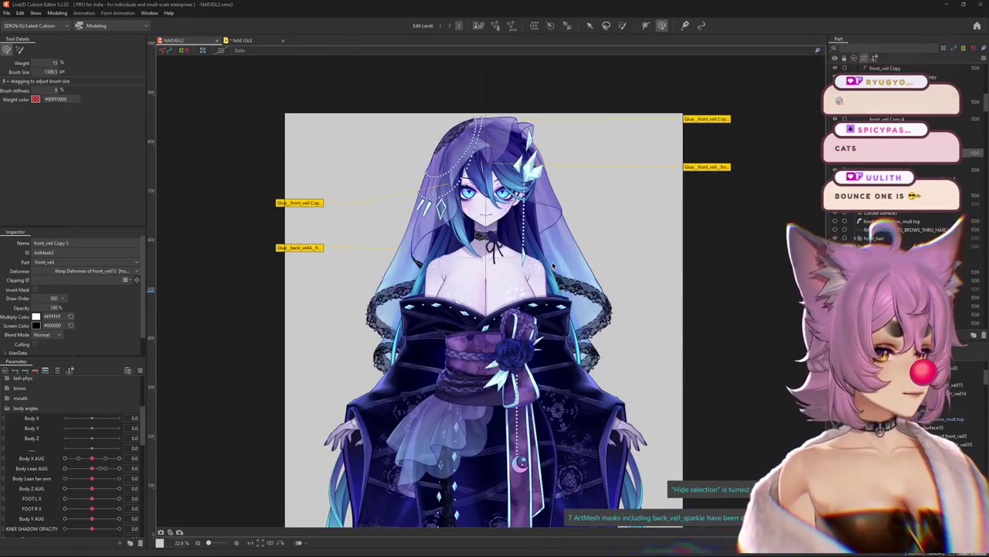
pyautogui.hotkey('alt', 'Tab')
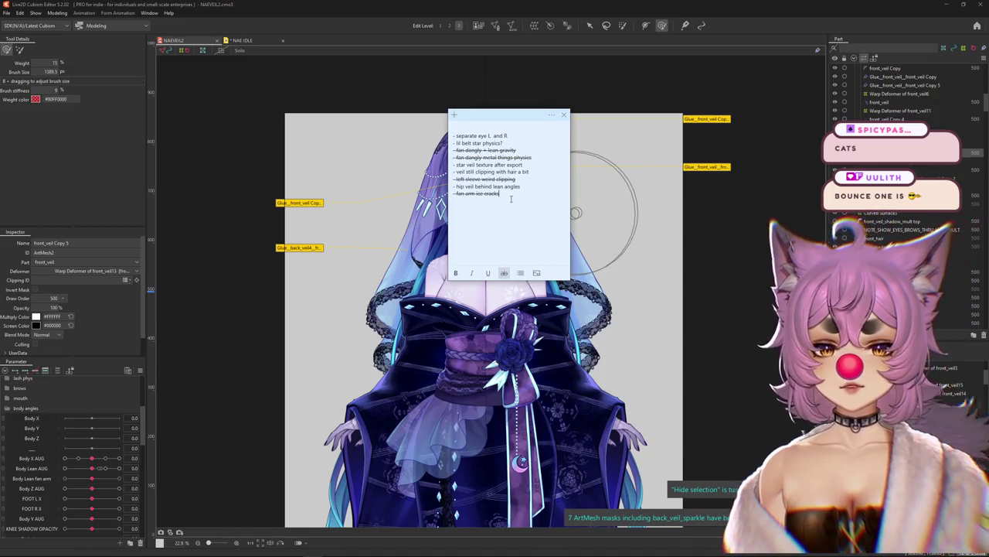
pyautogui.moveTo(521, 186); pyautogui.dragTo(453, 188)
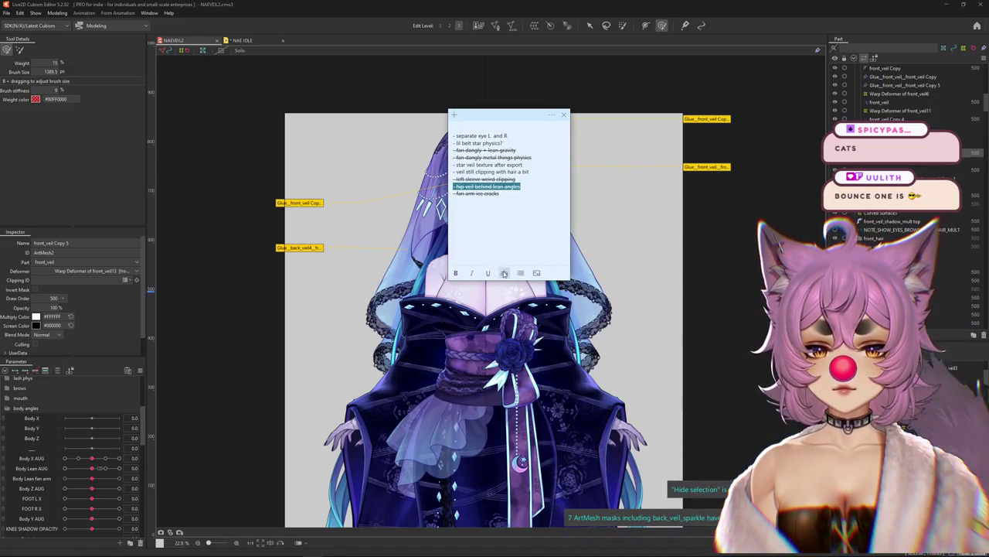
pyautogui.click(508, 196)
# - Select the 'veil clipping with hair' line and the top to-do lines, then return to Cubism Editor
pyautogui.moveTo(522, 171)
pyautogui.mouseDown()
pyautogui.moveTo(453, 172)
pyautogui.moveTo(482, 179)
pyautogui.moveTo(452, 164)
pyautogui.mouseUp()
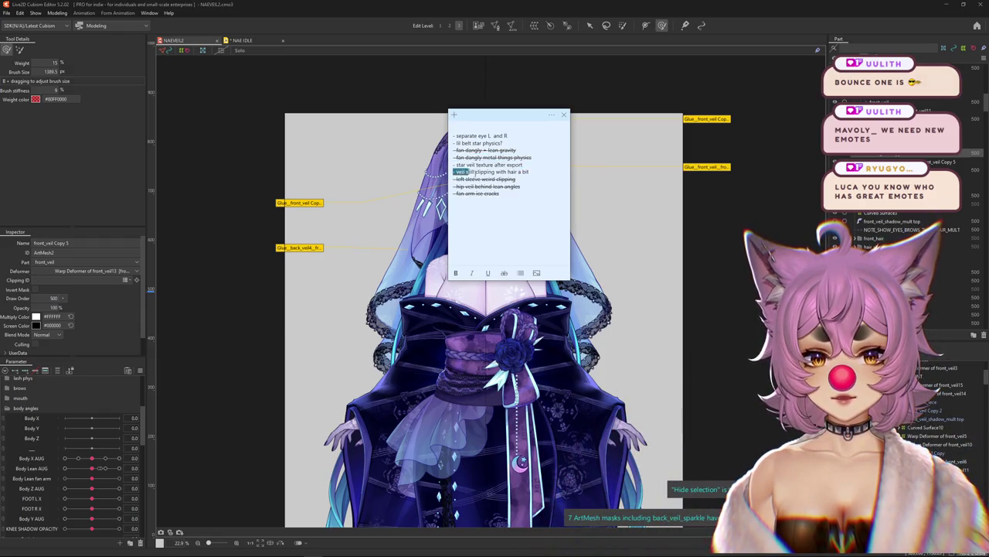
pyautogui.moveTo(467, 172); pyautogui.dragTo(554, 169)
pyautogui.click(530, 142)
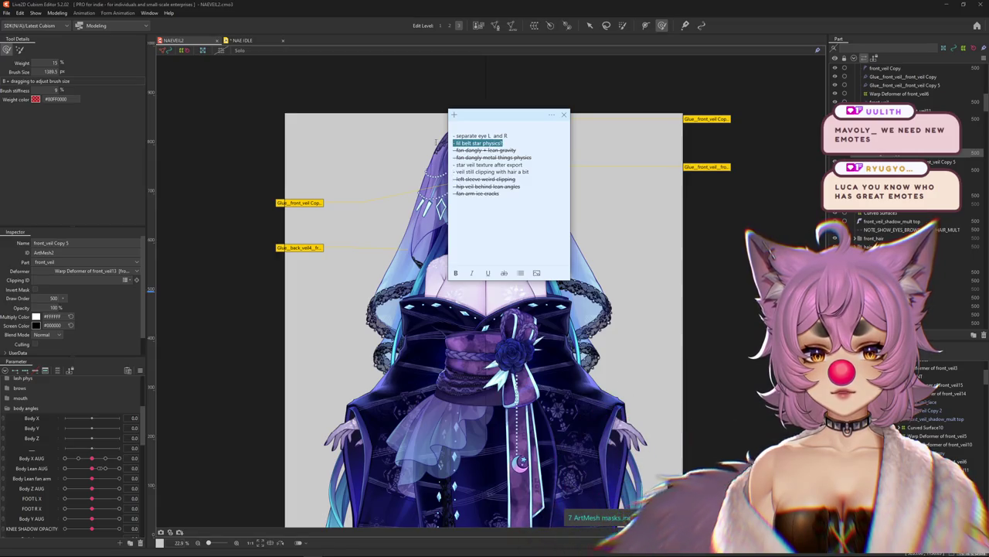
pyautogui.moveTo(436, 142); pyautogui.dragTo(454, 135)
pyautogui.click(549, 122)
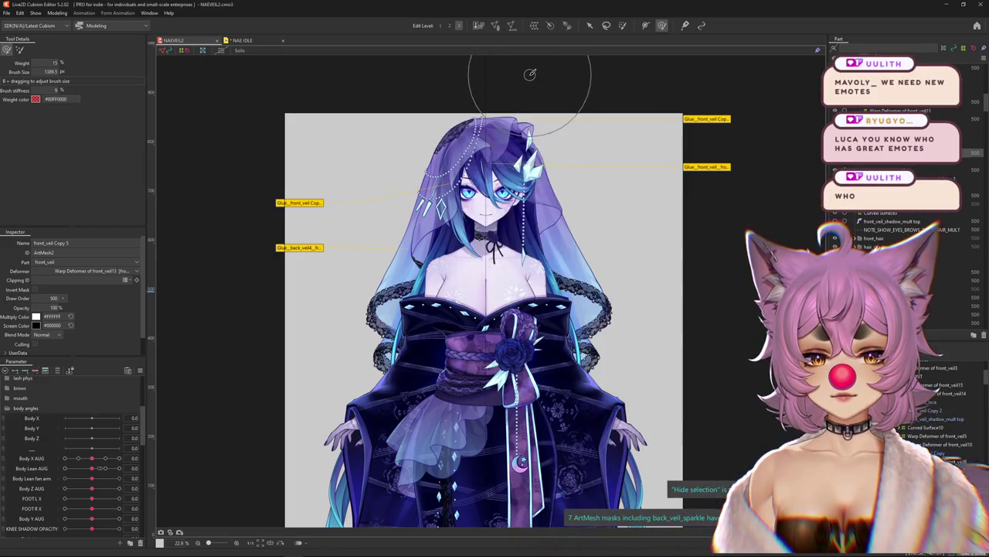
# - Scroll on the canvas showing the full veiled model
pyautogui.scroll(-5, 541, 242)
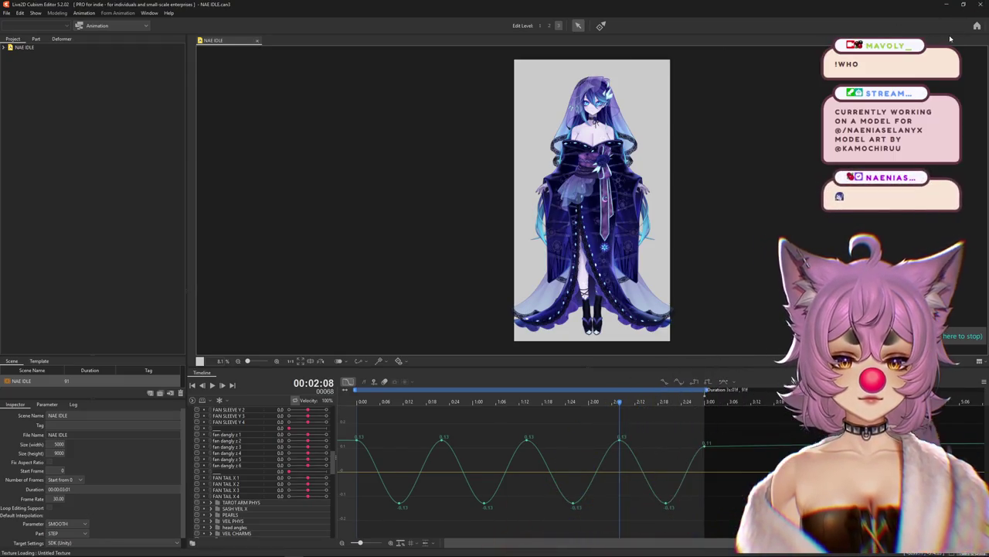
# - Close the NAE IDLE scene and the to-do sticky note, then maximize the empty editor
pyautogui.hotkey('ctrl', 'w')
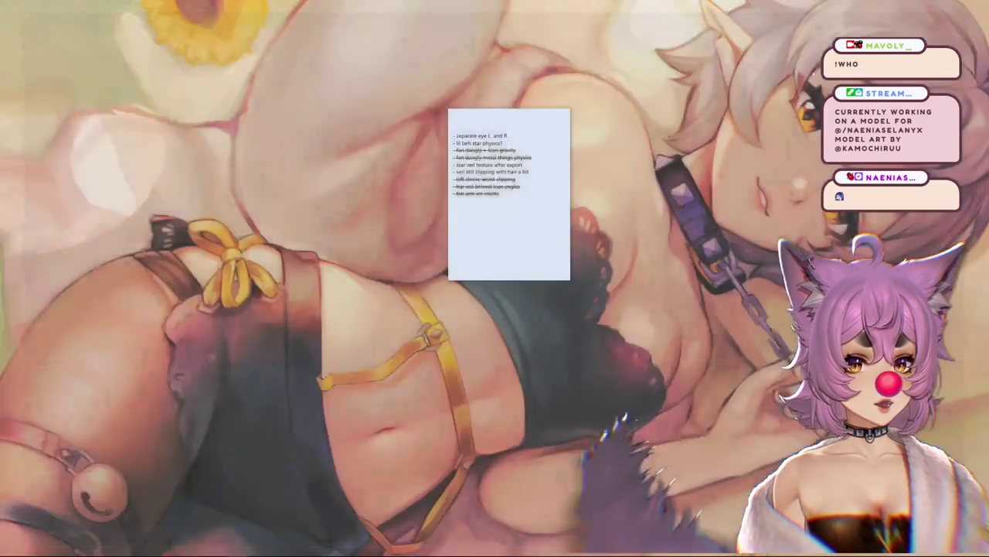
pyautogui.hotkey('alt', 'F4')
pyautogui.click(565, 116)
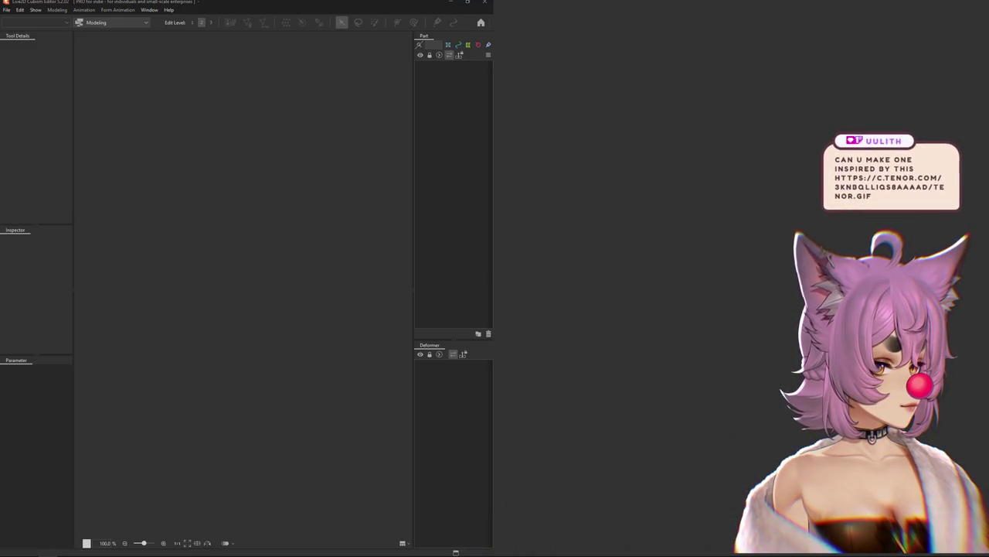
pyautogui.press('super+Up')
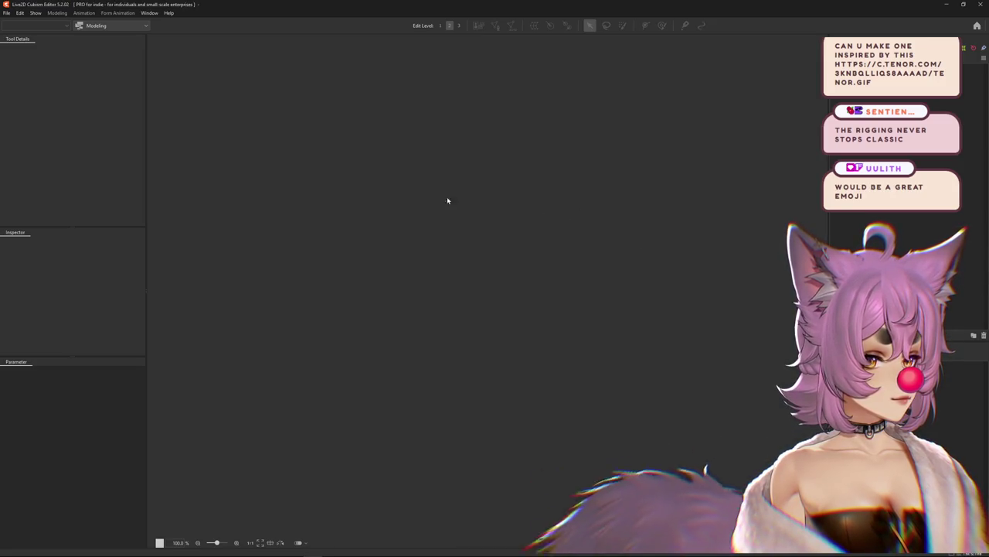
# - Open melissasanta.cmo3 from the recent files list
pyautogui.click(7, 13)
pyautogui.moveTo(23, 48)
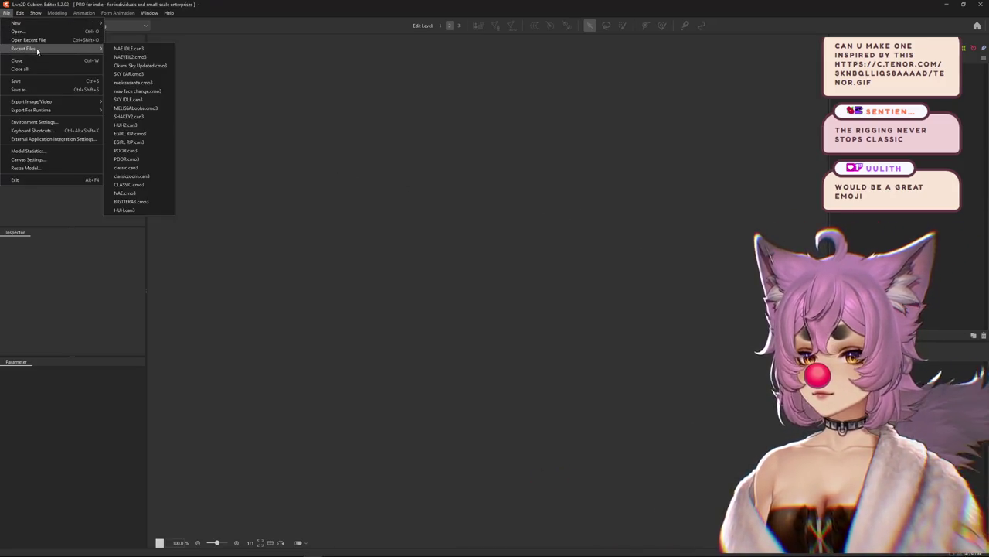
pyautogui.click(135, 83)
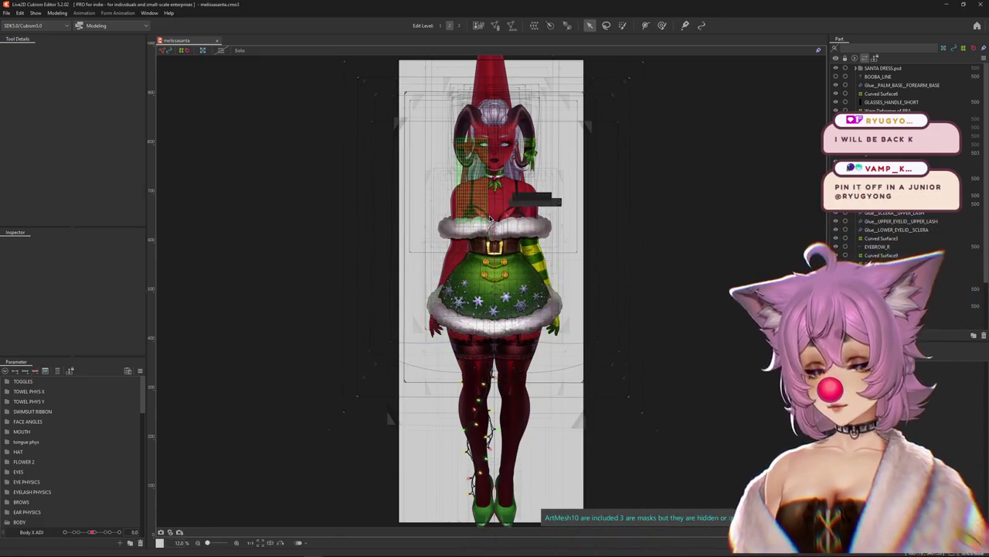
pyautogui.click(57, 14)
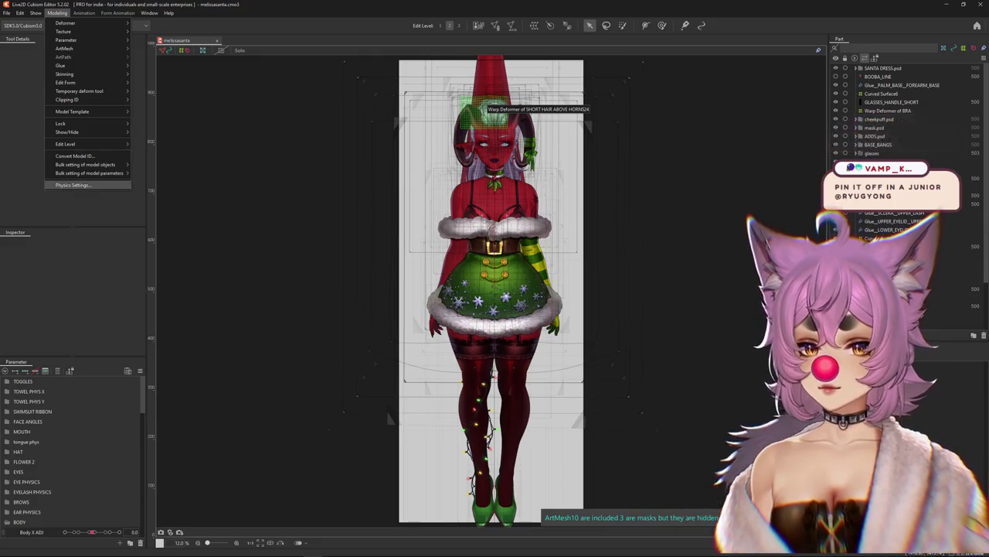
pyautogui.click(73, 184)
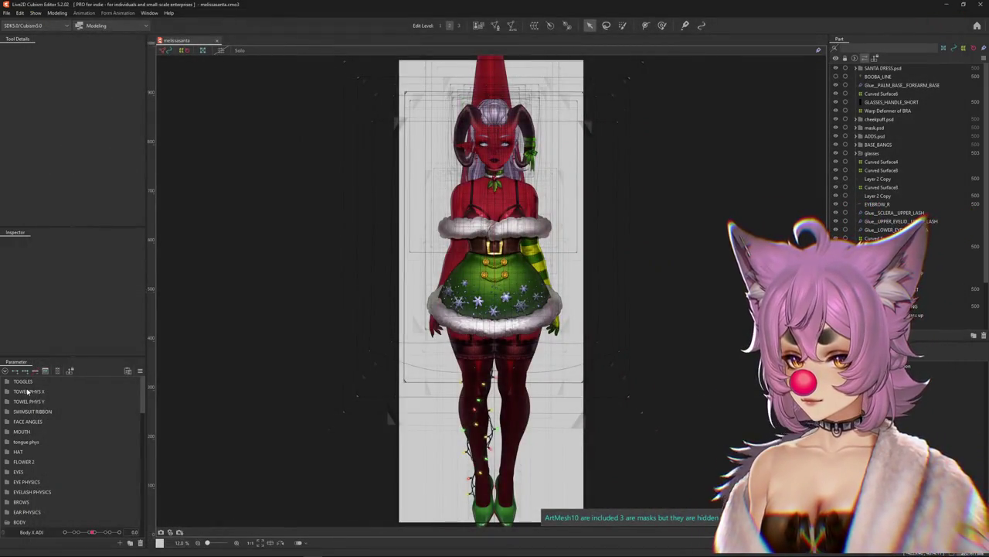
pyautogui.click(58, 13)
pyautogui.click(77, 185)
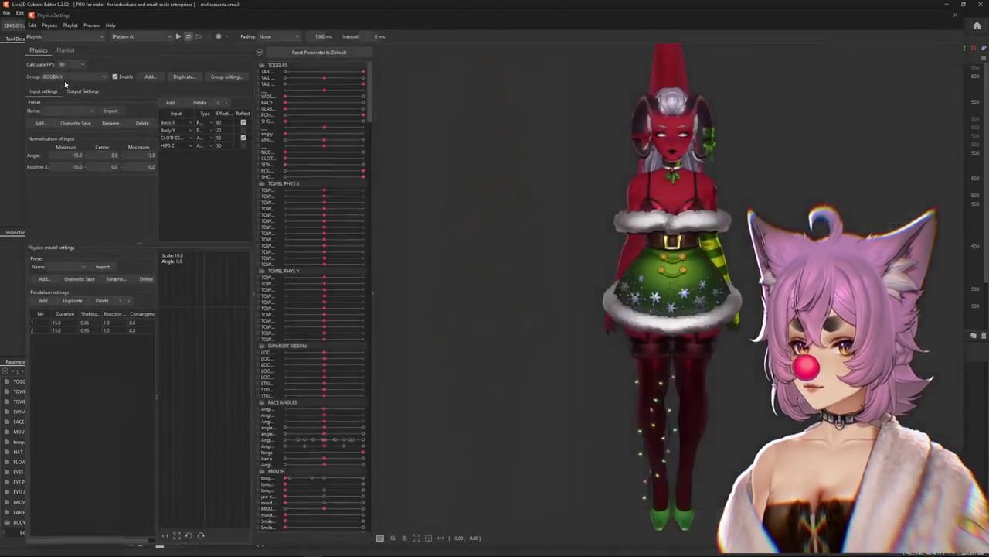
pyautogui.click(224, 76)
pyautogui.scroll(-15, 479, 294)
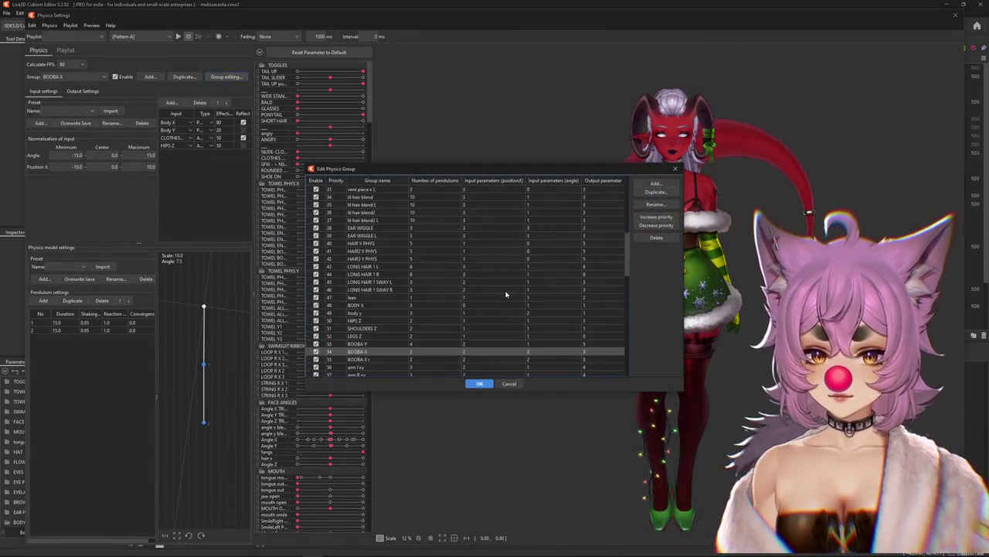
pyautogui.scroll(-1, 370, 366)
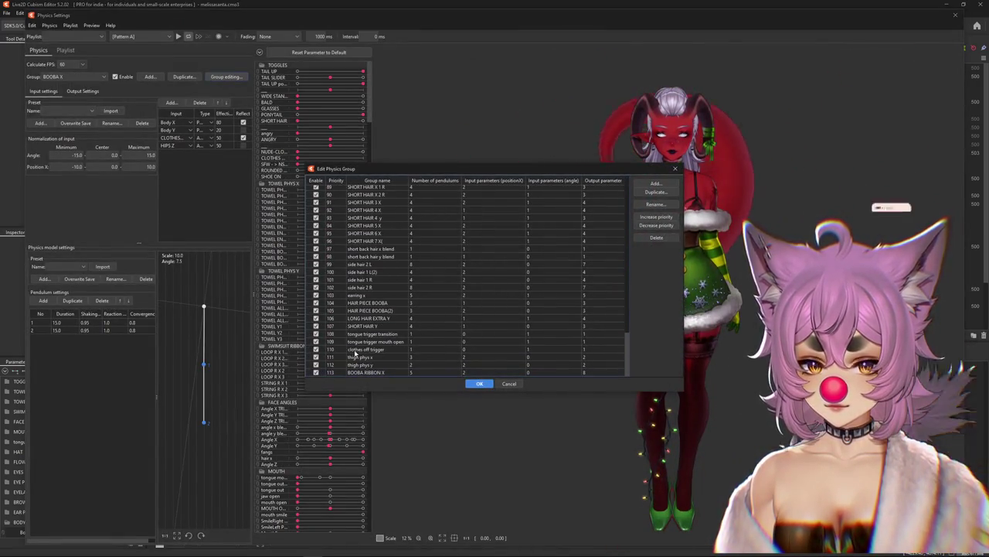
pyautogui.scroll(10, 356, 353)
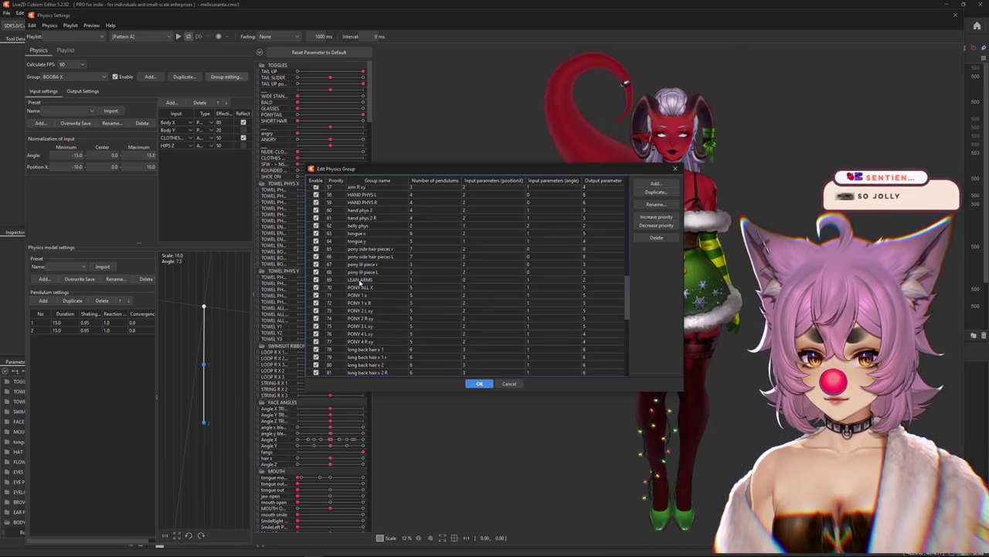
pyautogui.click(360, 348)
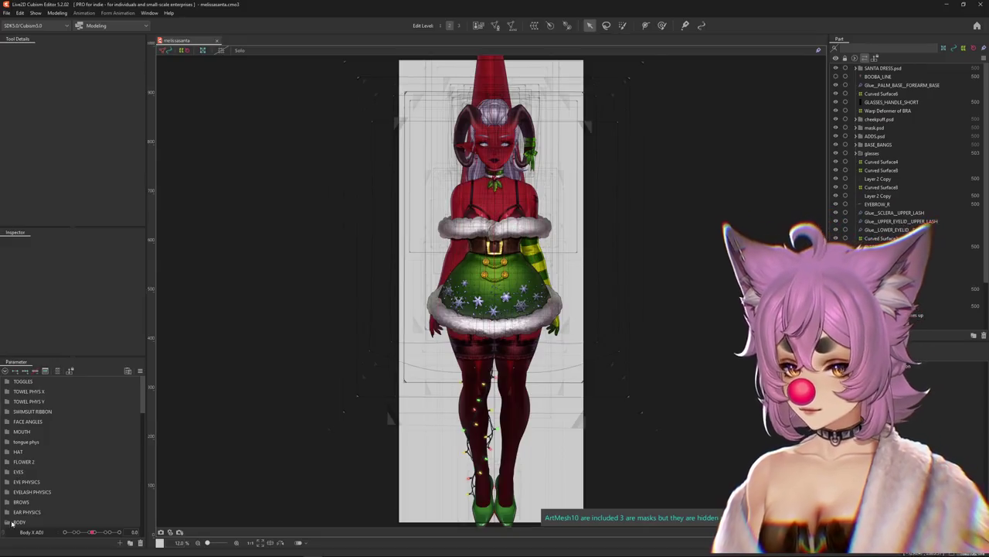
pyautogui.scroll(-2, 59, 524)
pyautogui.scroll(-3, 59, 524)
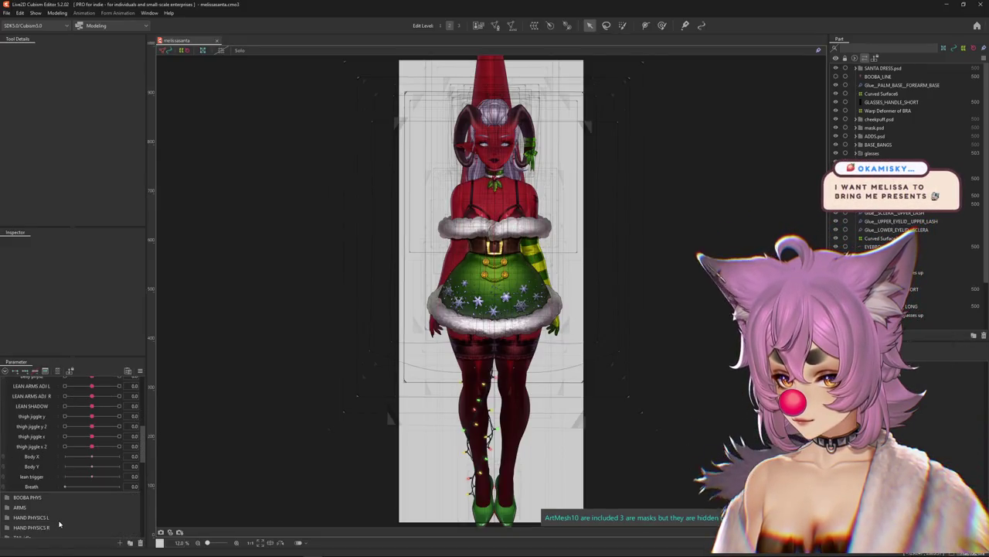
pyautogui.scroll(1, 67, 480)
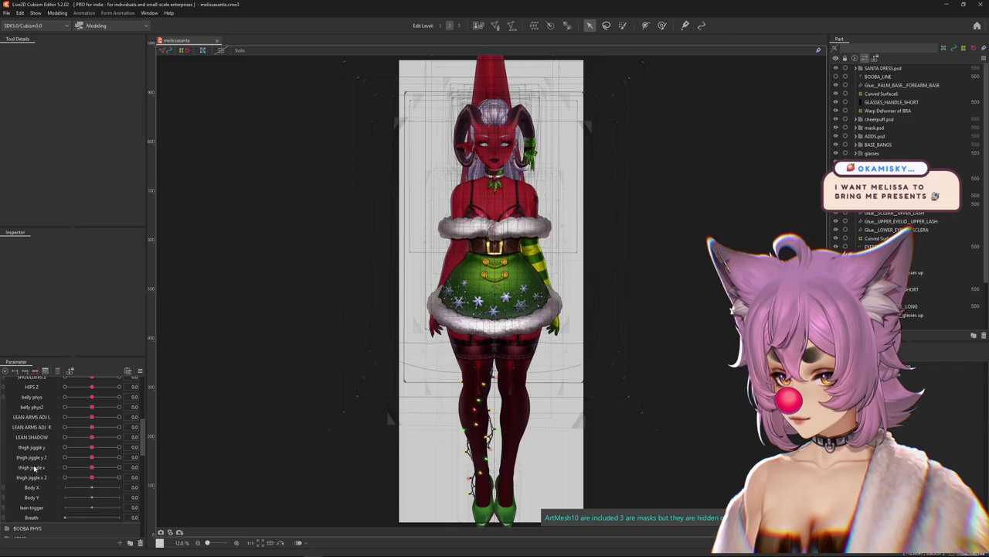
pyautogui.scroll(2, 55, 437)
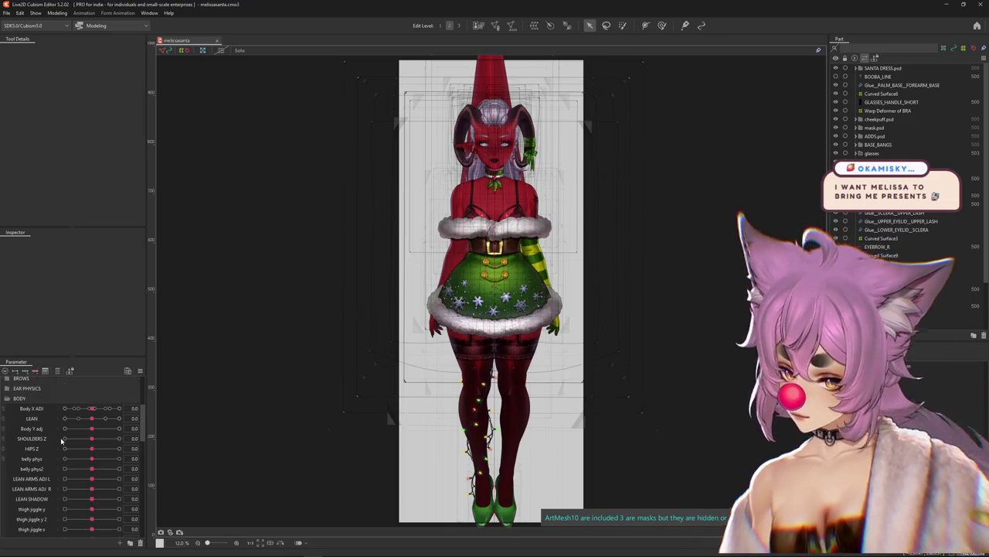
pyautogui.moveTo(87, 422); pyautogui.dragTo(143, 421)
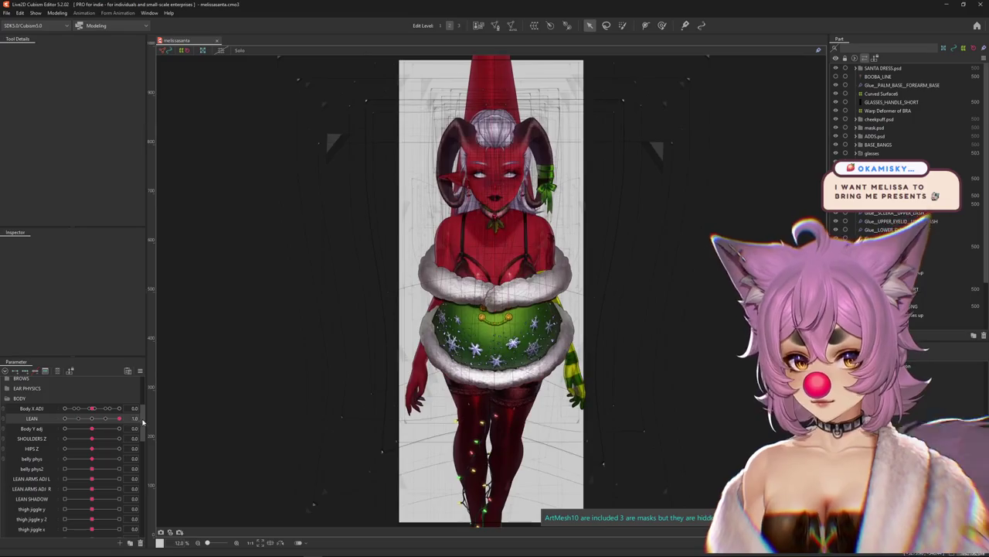
pyautogui.rightClick(171, 419)
pyautogui.click(530, 376)
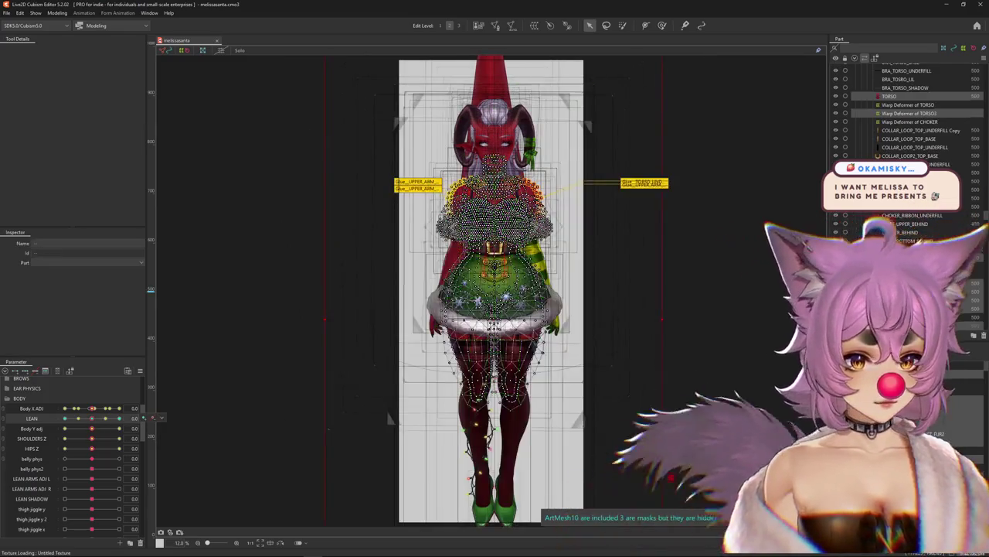
pyautogui.moveTo(94, 420); pyautogui.dragTo(92, 418)
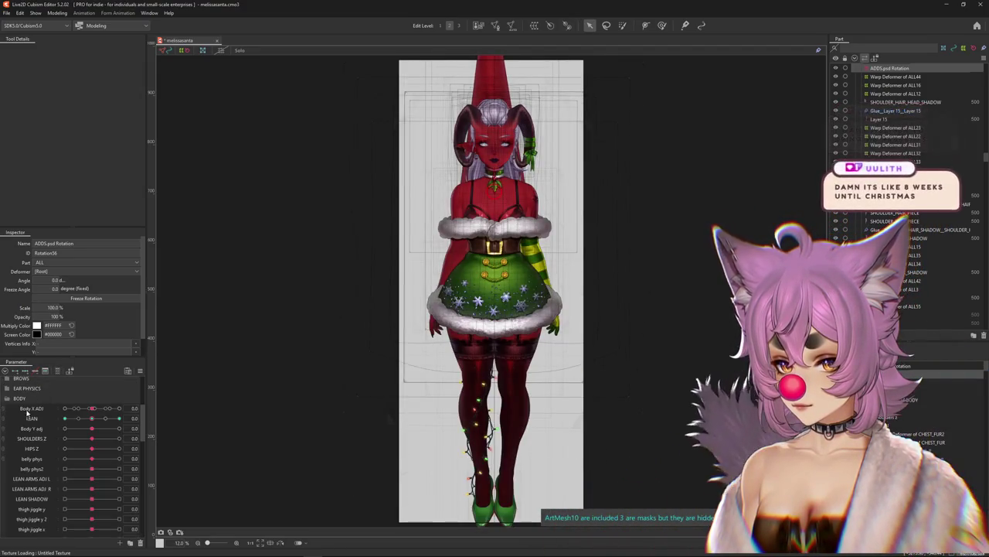
pyautogui.moveTo(93, 421); pyautogui.dragTo(126, 408)
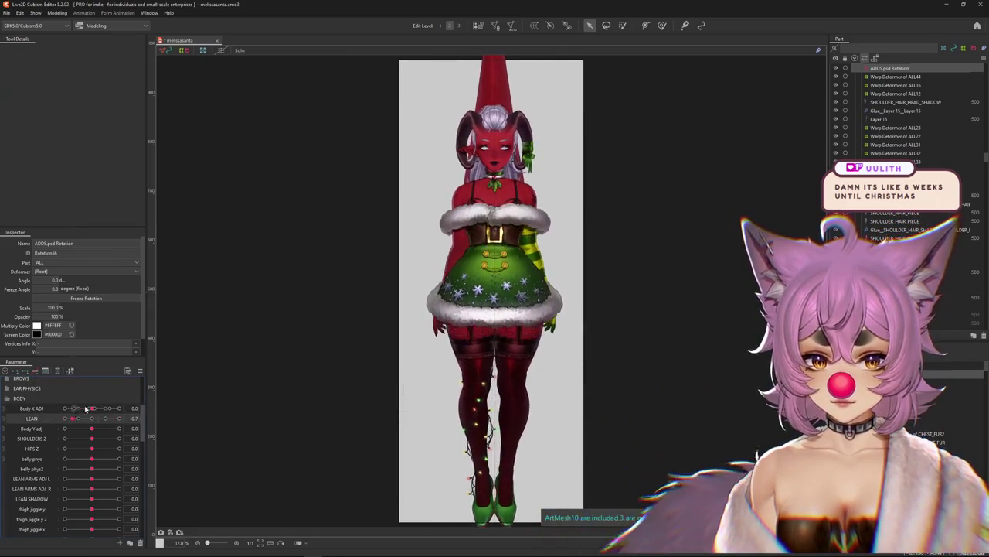
pyautogui.click(140, 370)
pyautogui.click(228, 348)
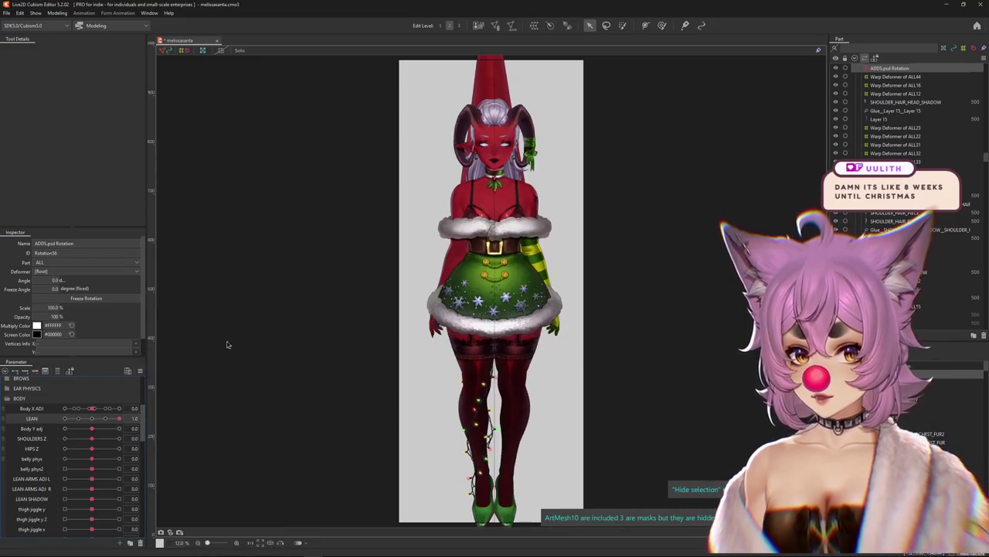
# - Zoom to the horn ribbon, save, and enter mesh editing on the LOOP_BASE_R bow loop
pyautogui.scroll(5, 501, 286)
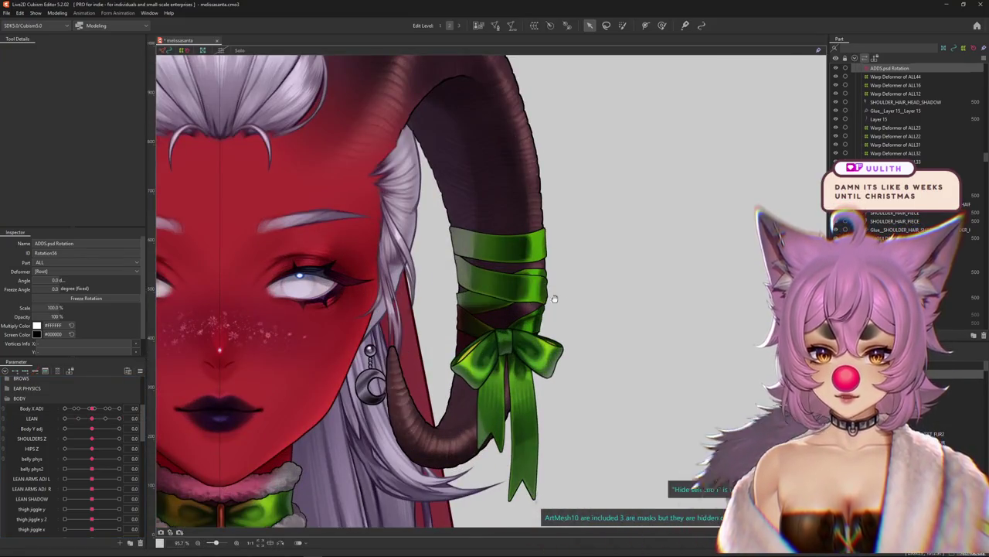
pyautogui.moveTo(554, 298); pyautogui.dragTo(628, 225)
pyautogui.hotkey('ctrl', 's')
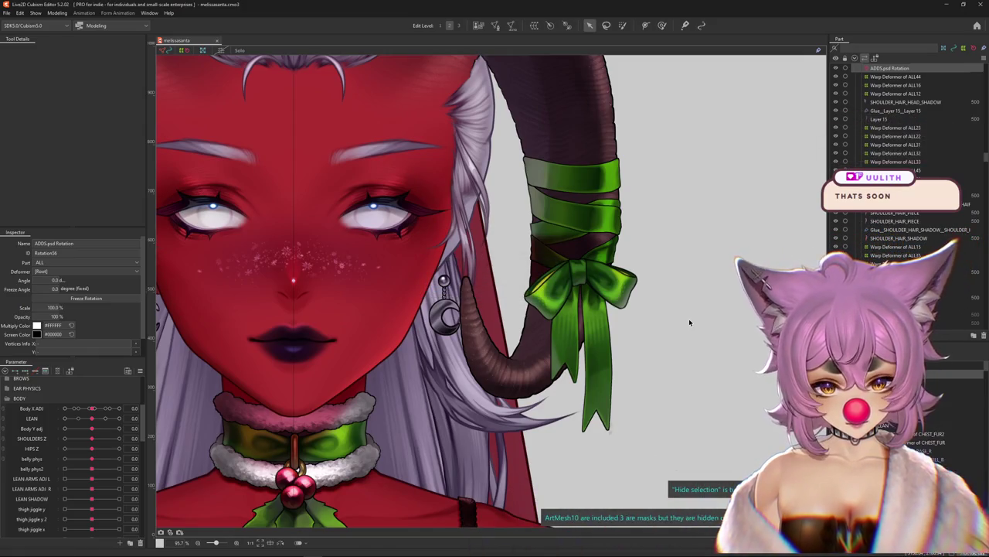
pyautogui.scroll(-3, 689, 322)
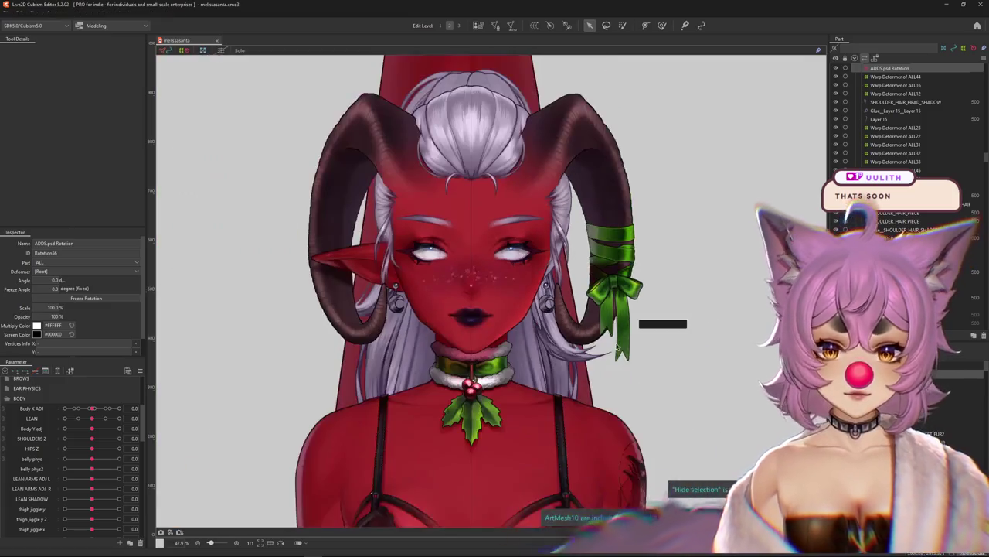
pyautogui.scroll(-1, 689, 323)
pyautogui.scroll(4, 549, 317)
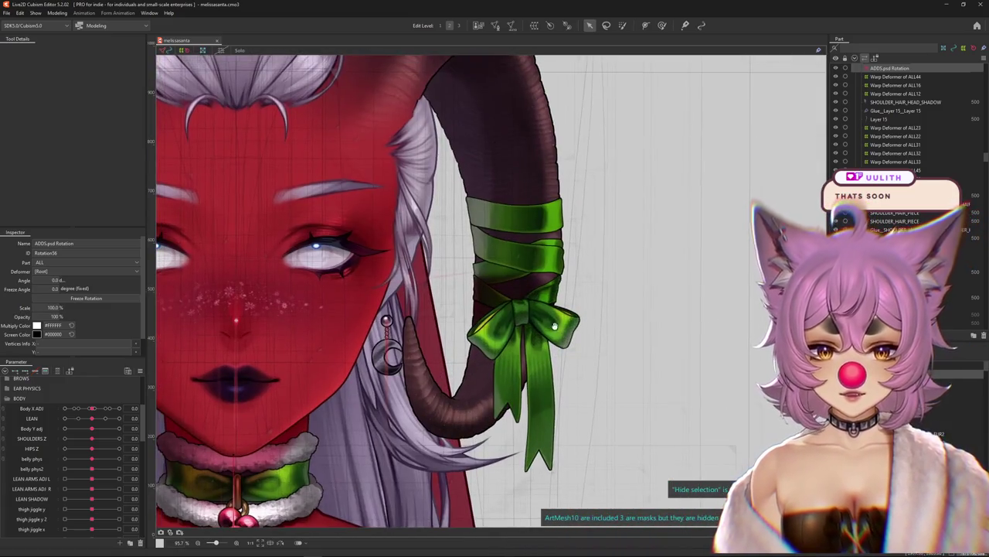
pyautogui.click(558, 334)
pyautogui.doubleClick(558, 334)
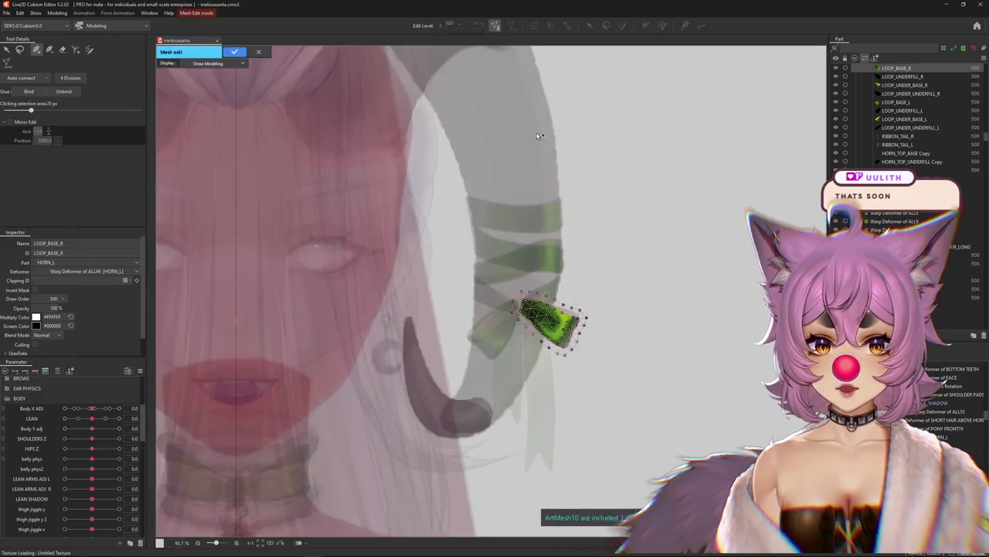
# - Add and adjust vertices around the LOOP_BASE_R bow-loop edges, then confirm the mesh edits
pyautogui.scroll(4, 549, 325)
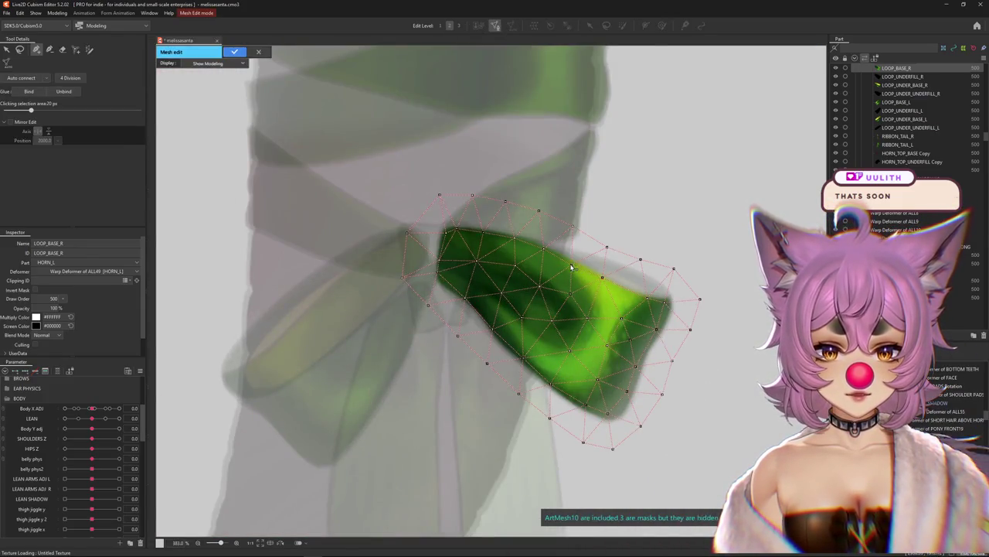
pyautogui.click(483, 231)
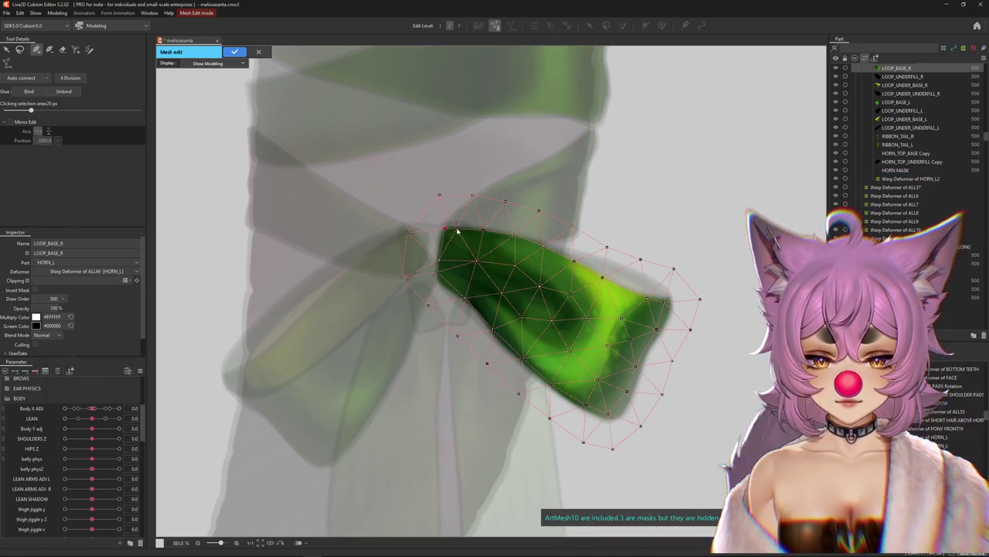
pyautogui.click(442, 248)
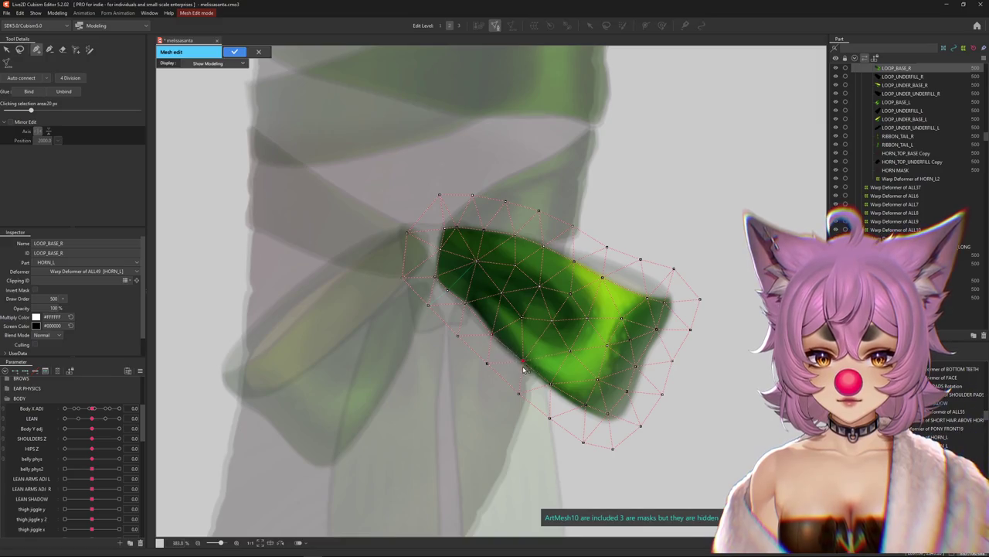
pyautogui.click(607, 419)
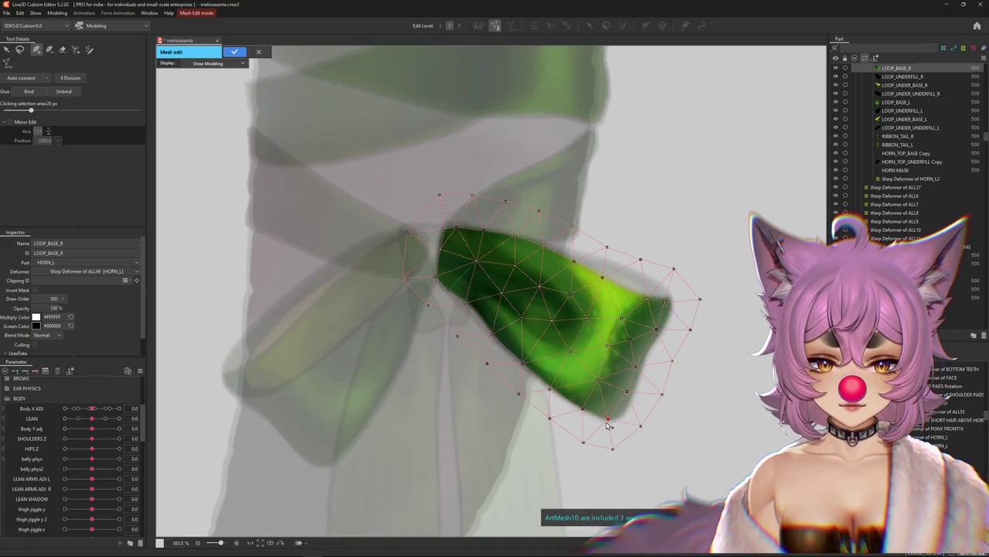
pyautogui.click(633, 391)
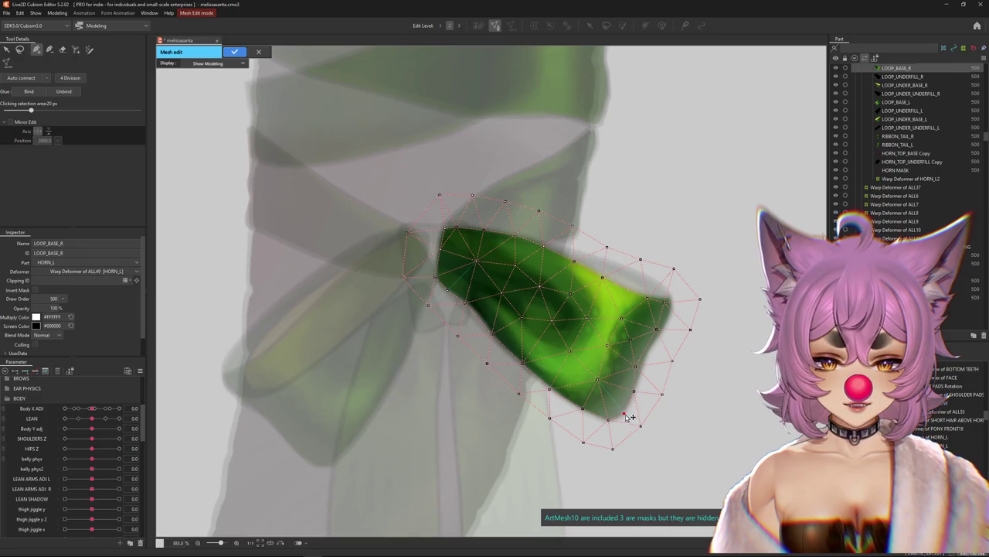
pyautogui.click(657, 330)
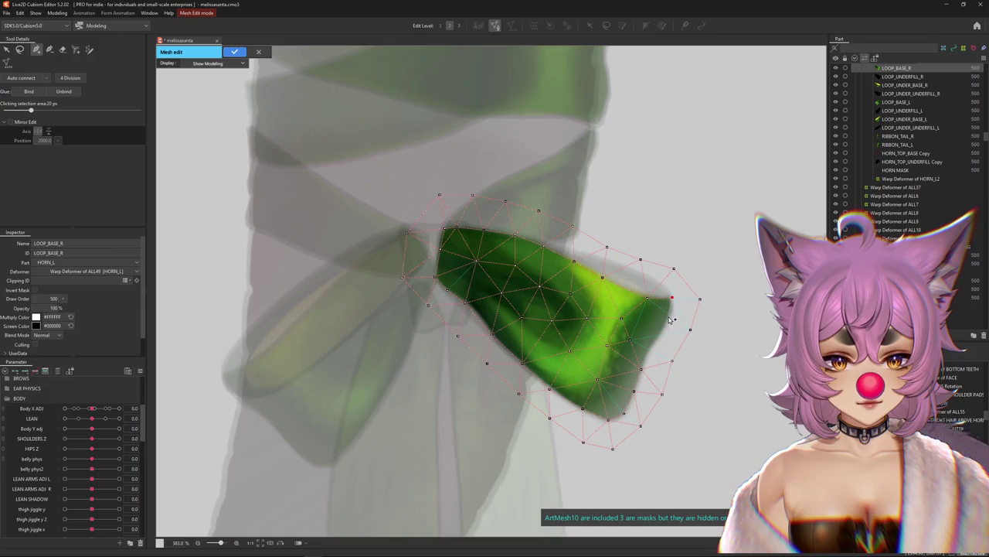
pyautogui.click(654, 341)
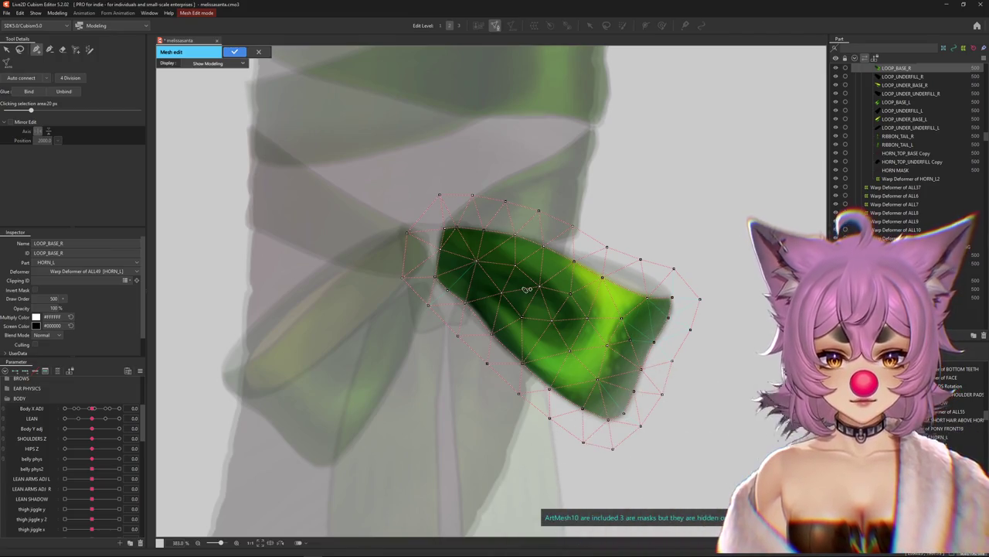
pyautogui.click(439, 249)
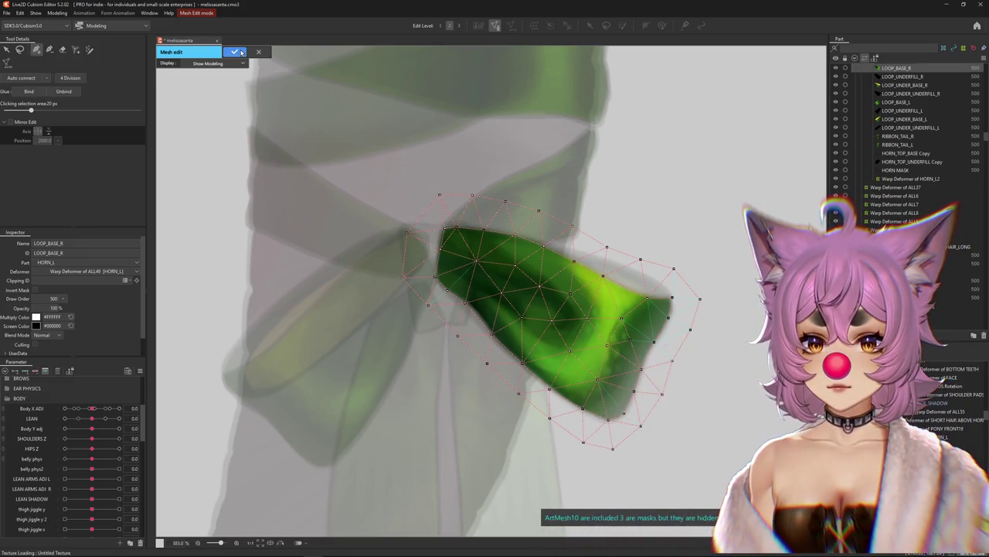
pyautogui.click(235, 52)
pyautogui.scroll(-5, 464, 270)
pyautogui.scroll(2, 463, 270)
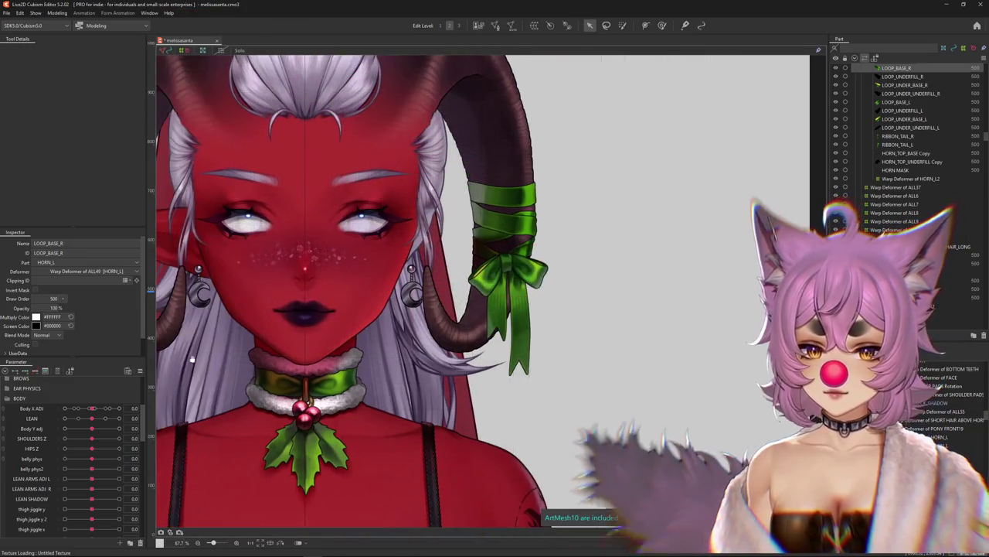
# - Collapse BODY, expand FACE ANGLES, and drag the head angle to Angle Y -30
pyautogui.click(17, 398)
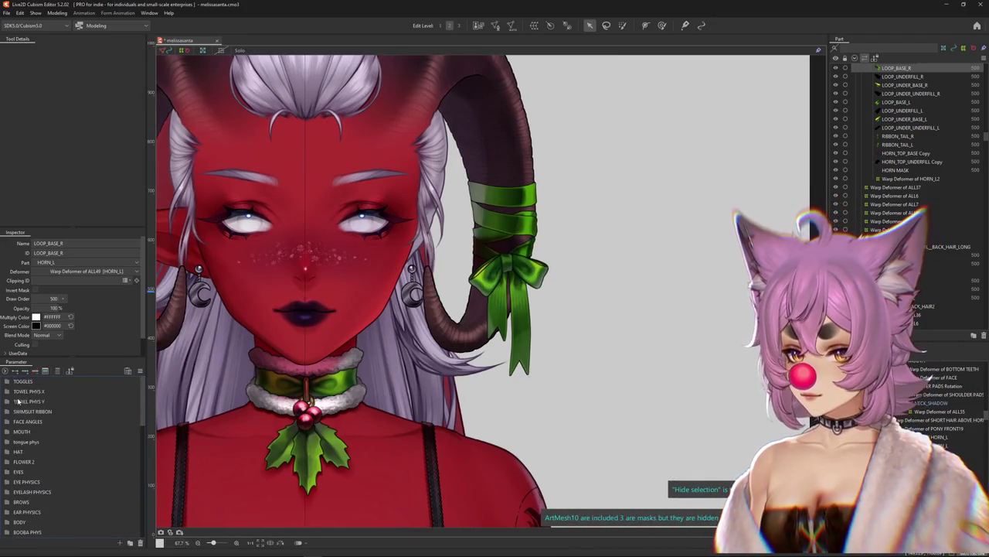
pyautogui.click(21, 424)
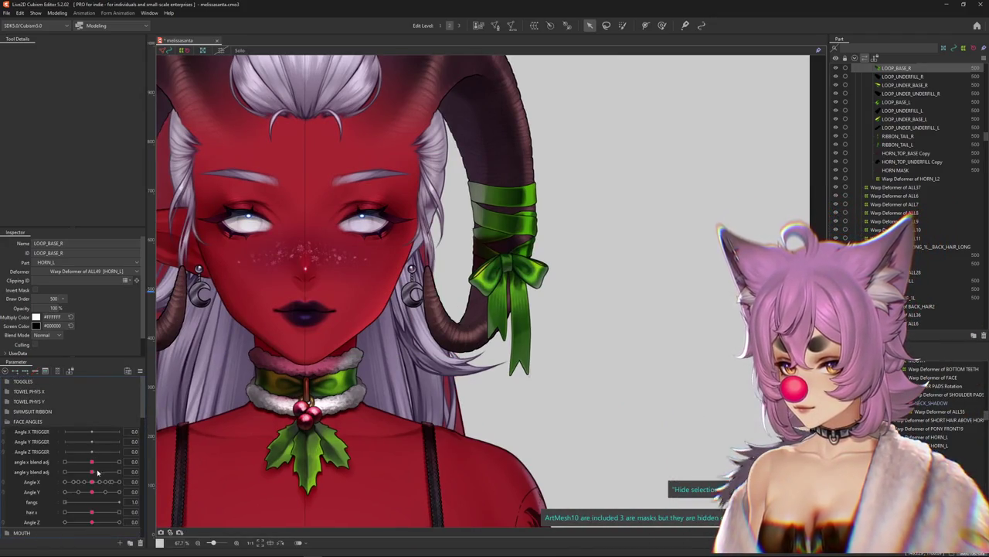
pyautogui.moveTo(93, 481)
pyautogui.mouseDown()
pyautogui.moveTo(114, 483)
pyautogui.moveTo(33, 493)
pyautogui.mouseUp()
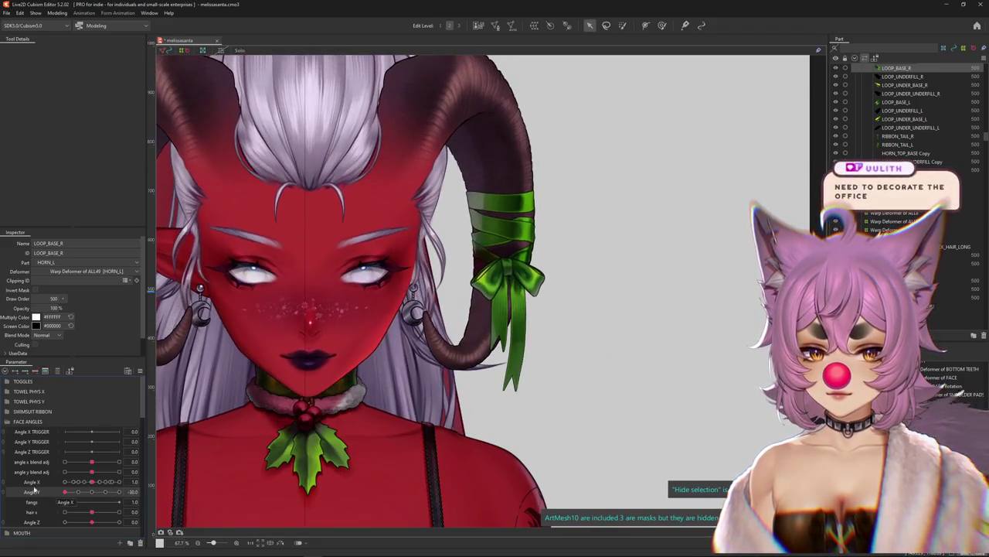
pyautogui.scroll(3, 408, 341)
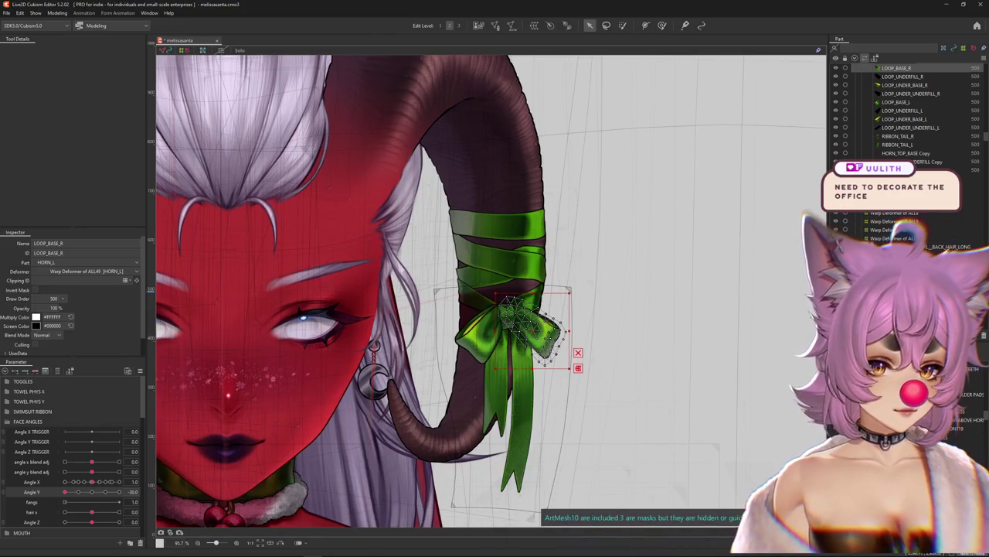
# - Test-bend the RIBBON_R warp deformer, then inspect the bow knot, loop and parent deformer
pyautogui.click(519, 283)
pyautogui.moveTo(65, 492); pyautogui.dragTo(65, 492)
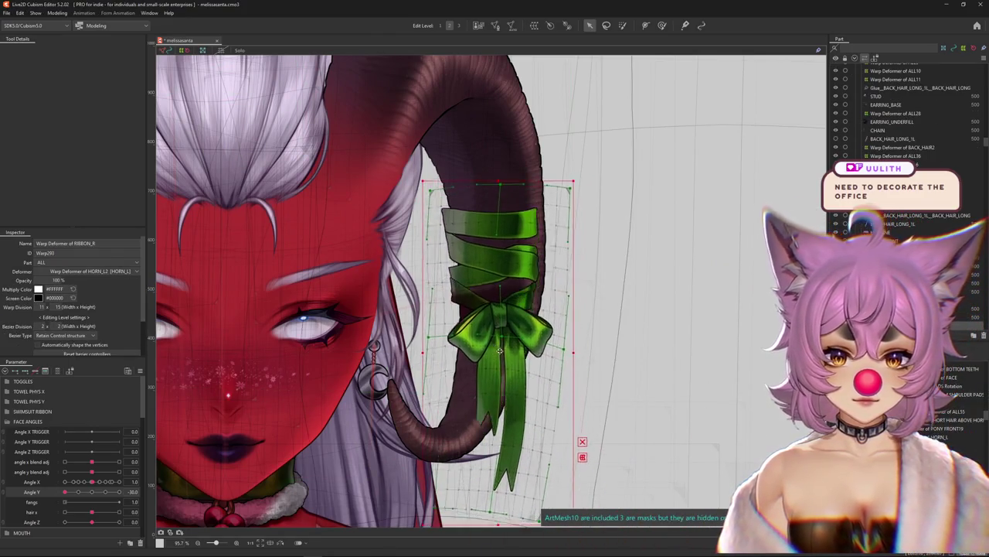
pyautogui.click(89, 492)
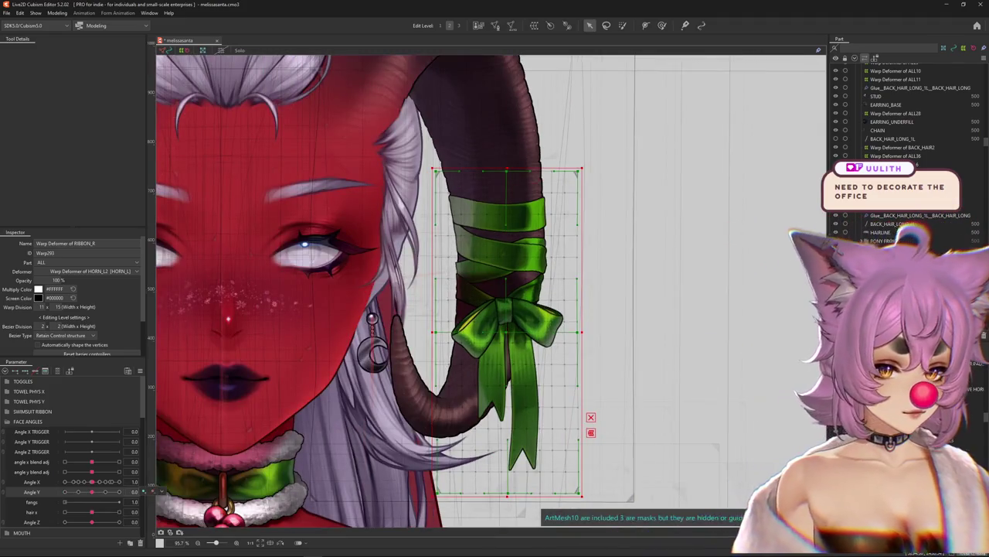
pyautogui.click(504, 310)
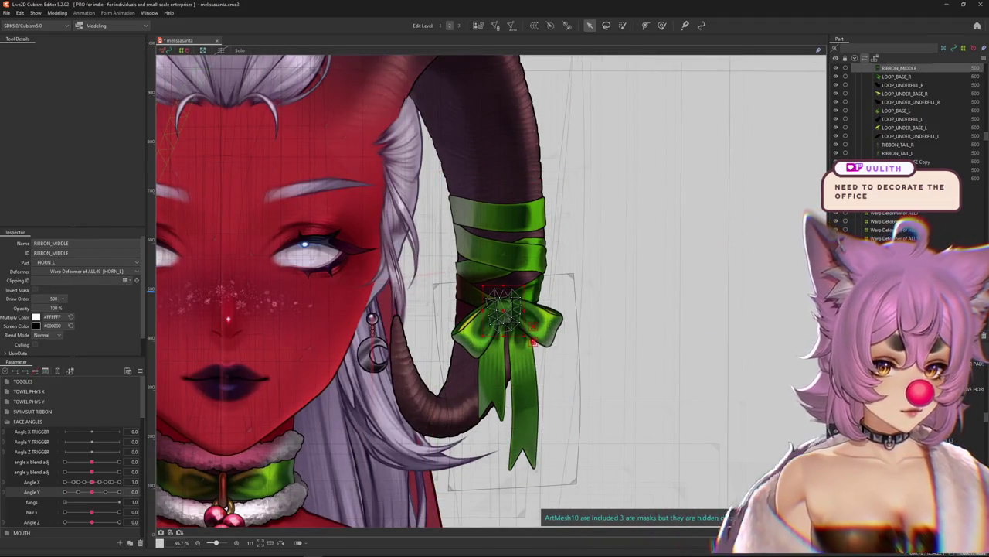
pyautogui.click(544, 321)
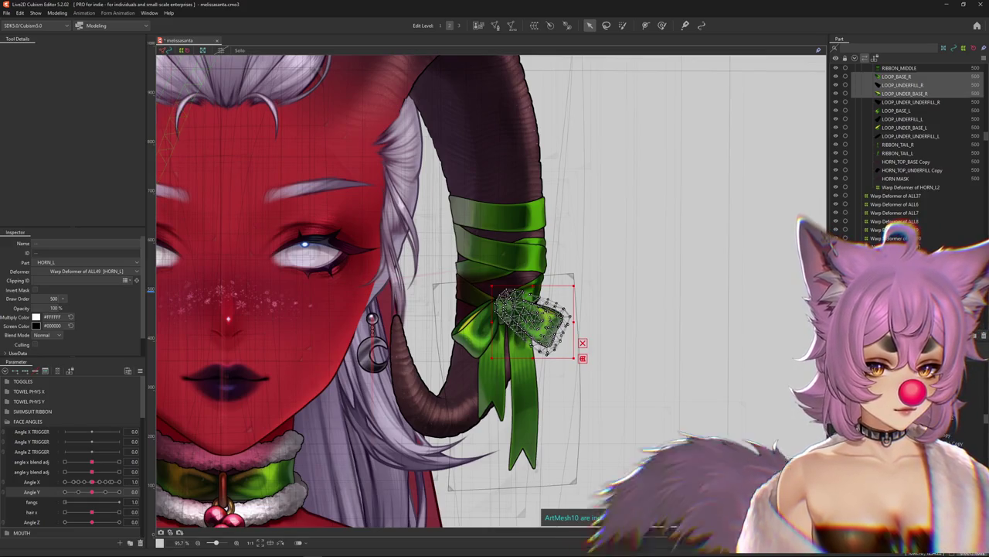
pyautogui.click(557, 433)
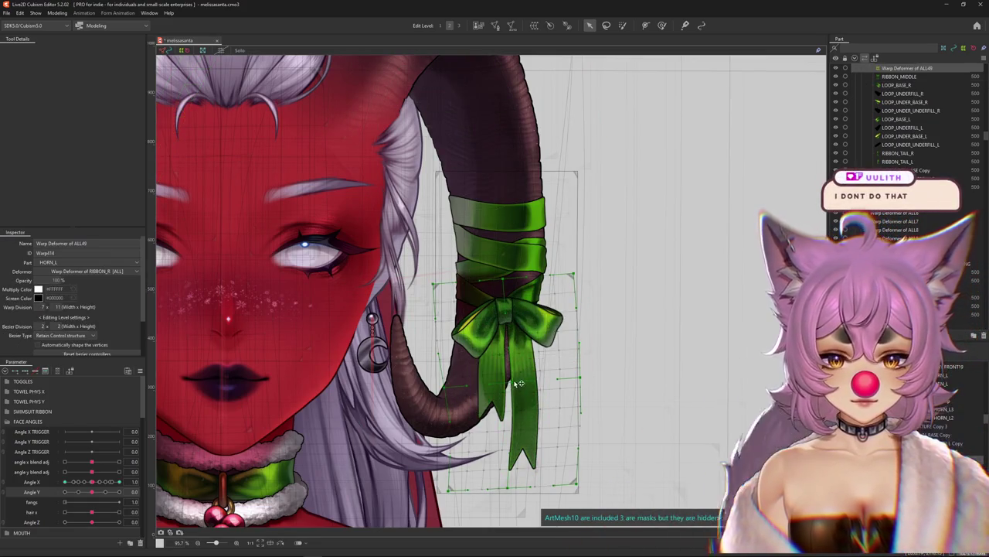
pyautogui.click(520, 383)
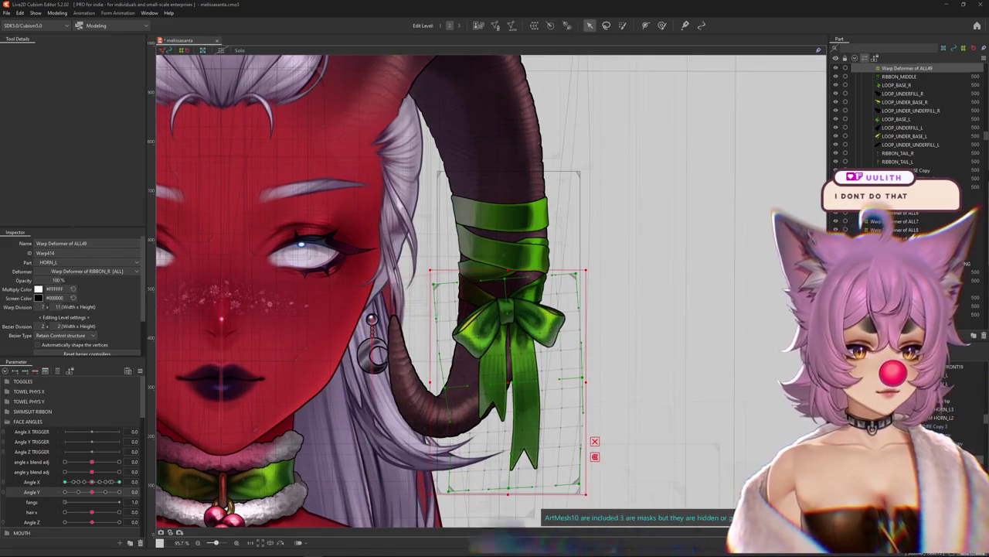
# - Rotate the HORN_L Rotation deformer to about 179° and test the head turned left
pyautogui.click(573, 257)
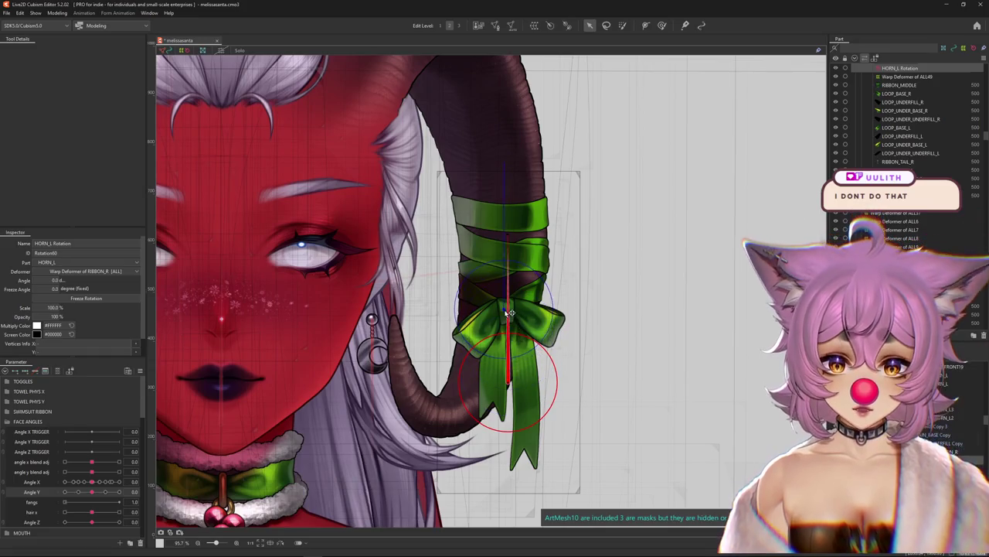
pyautogui.moveTo(505, 164); pyautogui.dragTo(508, 456)
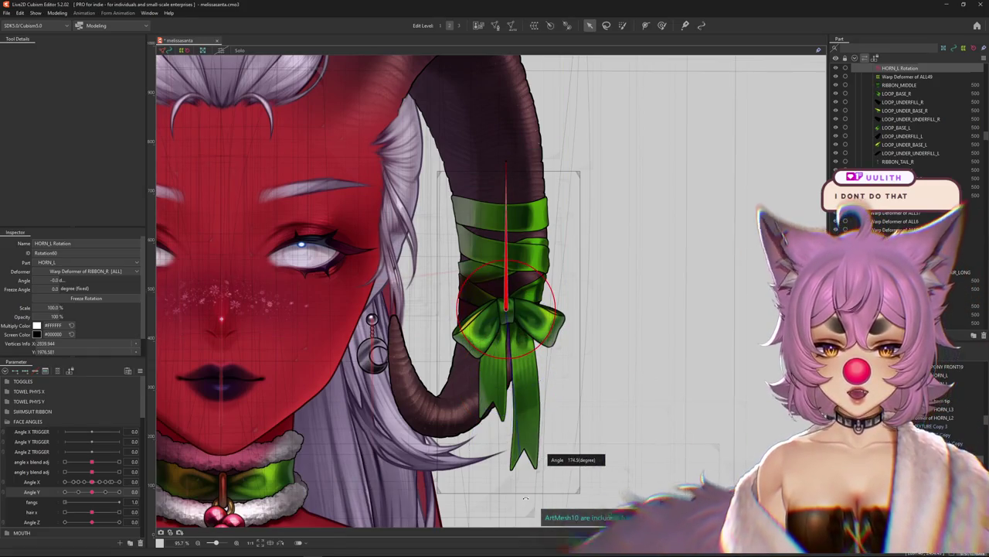
pyautogui.moveTo(93, 481)
pyautogui.mouseDown()
pyautogui.moveTo(45, 483)
pyautogui.moveTo(92, 491)
pyautogui.mouseUp()
pyautogui.click(144, 492)
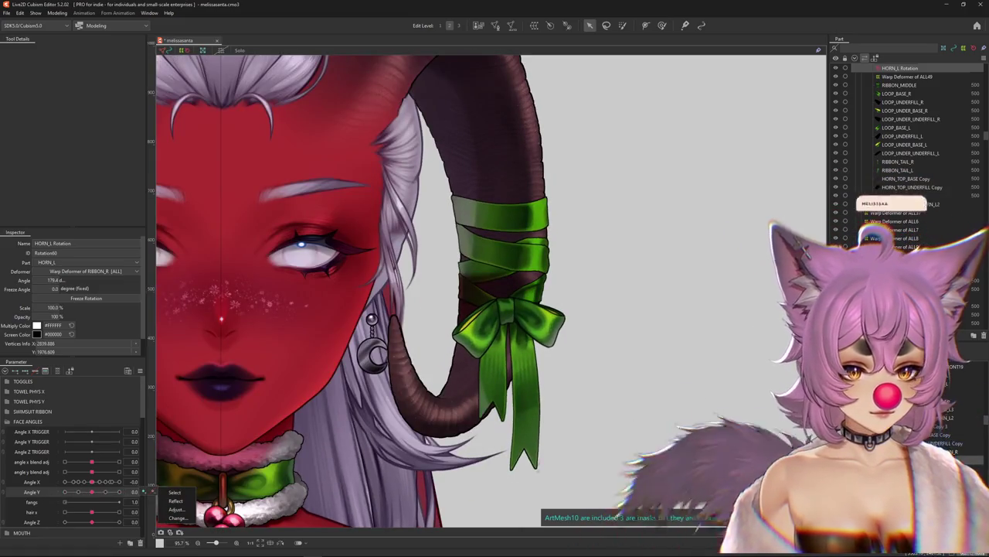
pyautogui.scroll(3, 849, 168)
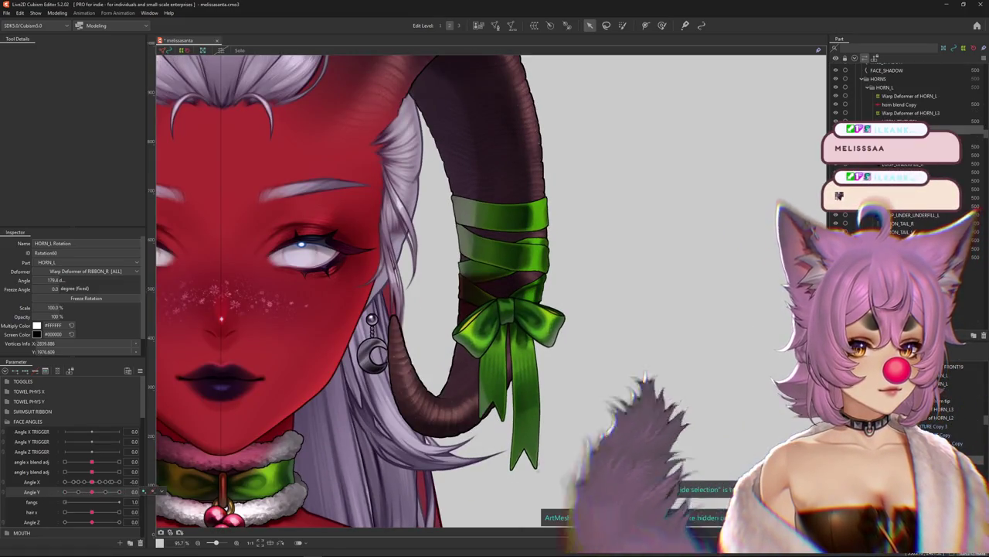
# - Hide the RIBBON_TAIL_L ribbon tail mesh from the canvas
pyautogui.click(889, 223)
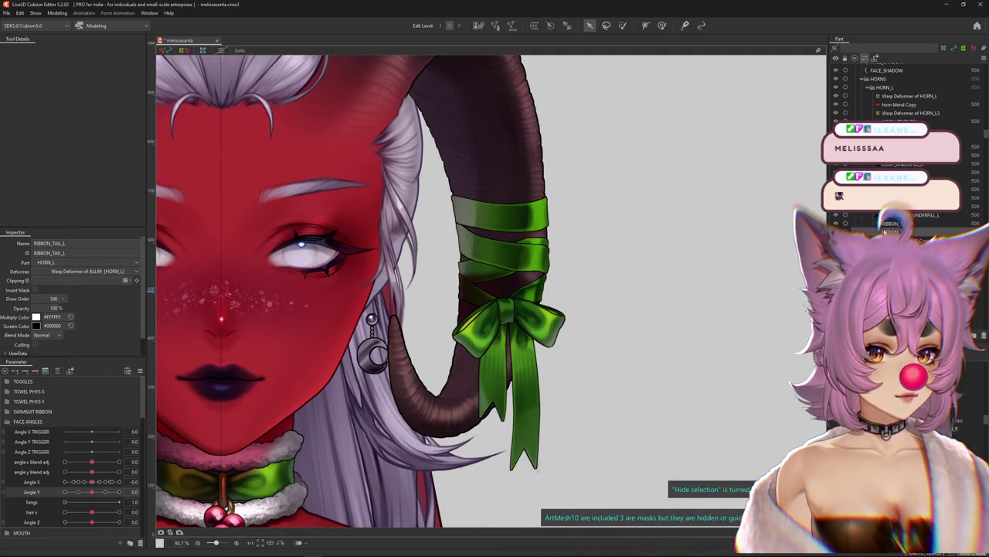
pyautogui.click(835, 223)
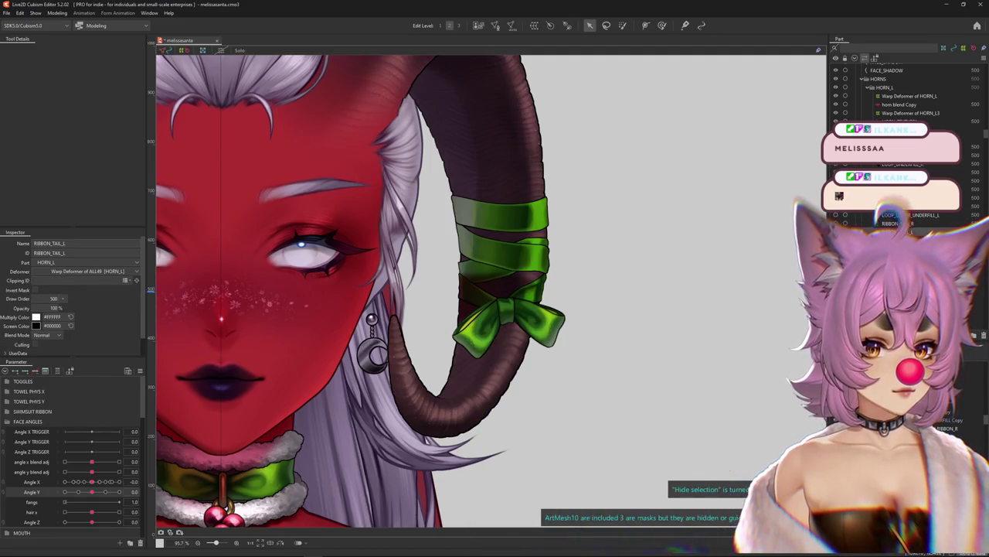
pyautogui.scroll(2, 541, 232)
# - Select Layer 65 on the horn band and preview it at Angle Y 30 without the mesh overlay
pyautogui.rightClick(504, 185)
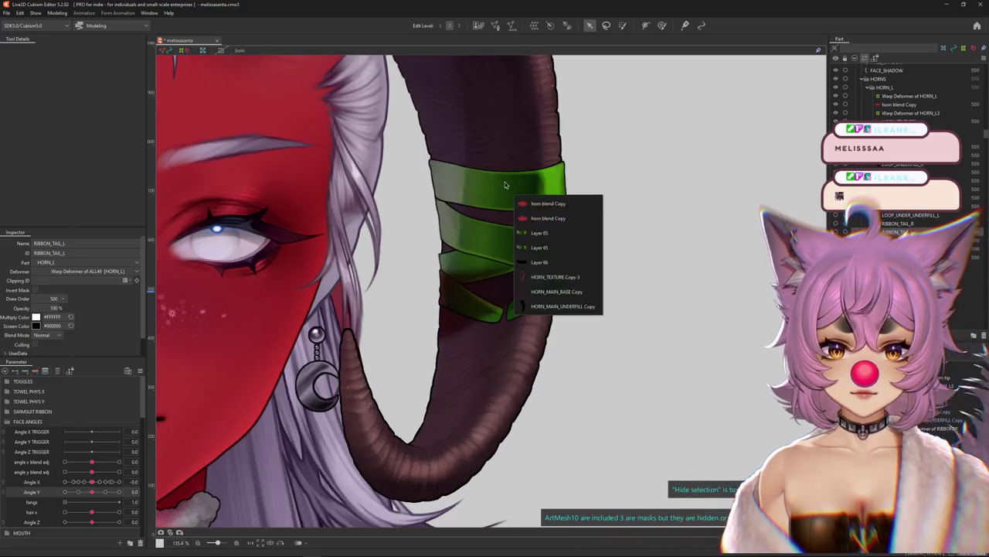
pyautogui.click(537, 233)
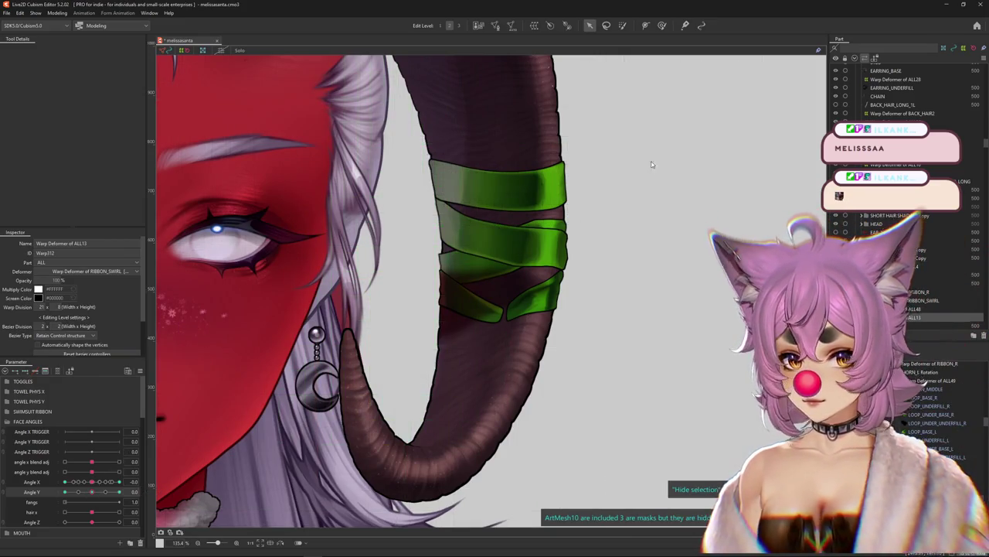
pyautogui.click(661, 26)
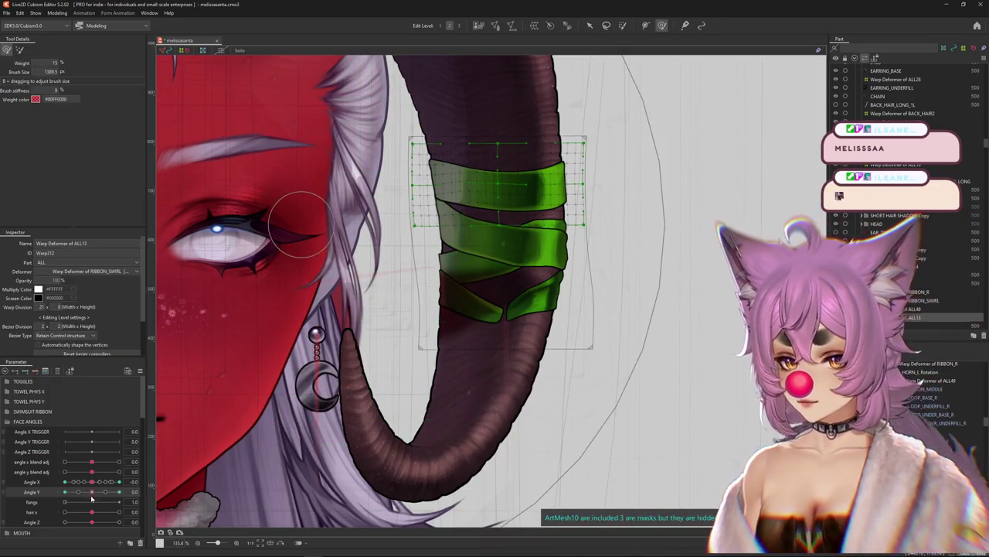
pyautogui.moveTo(91, 491); pyautogui.dragTo(120, 491)
pyautogui.scroll(-3, 476, 283)
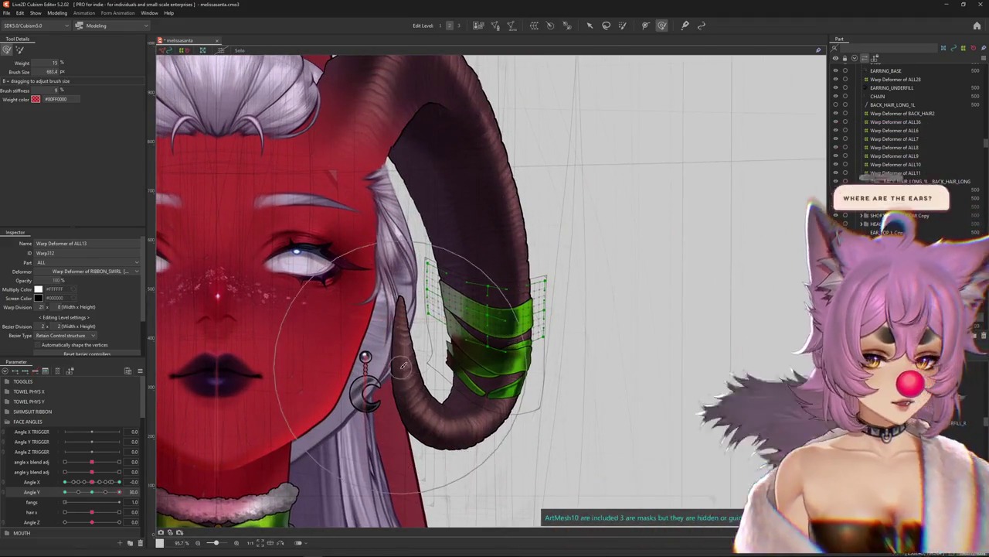
pyautogui.hotkey('ctrl', 'h')
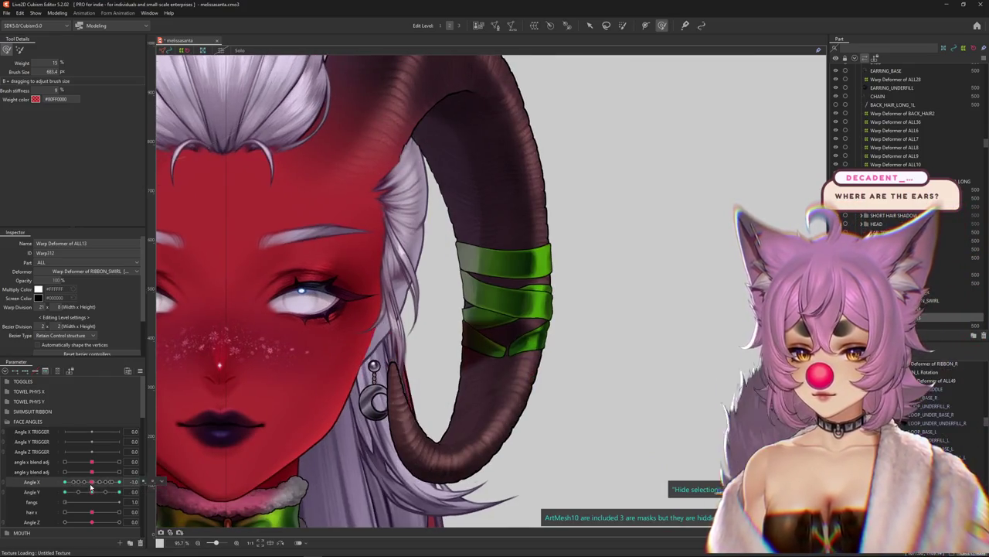
# - Select the horn band's larger warp deformer and retest it at Angle Y 30
pyautogui.rightClick(168, 489)
pyautogui.hotkey('ctrl', 'h')
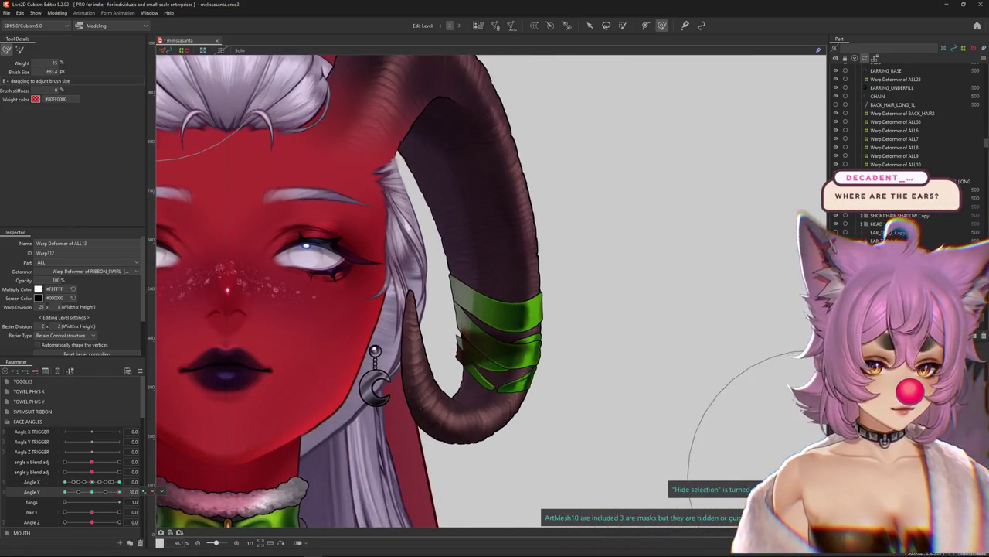
pyautogui.hotkey('ctrl', 'h')
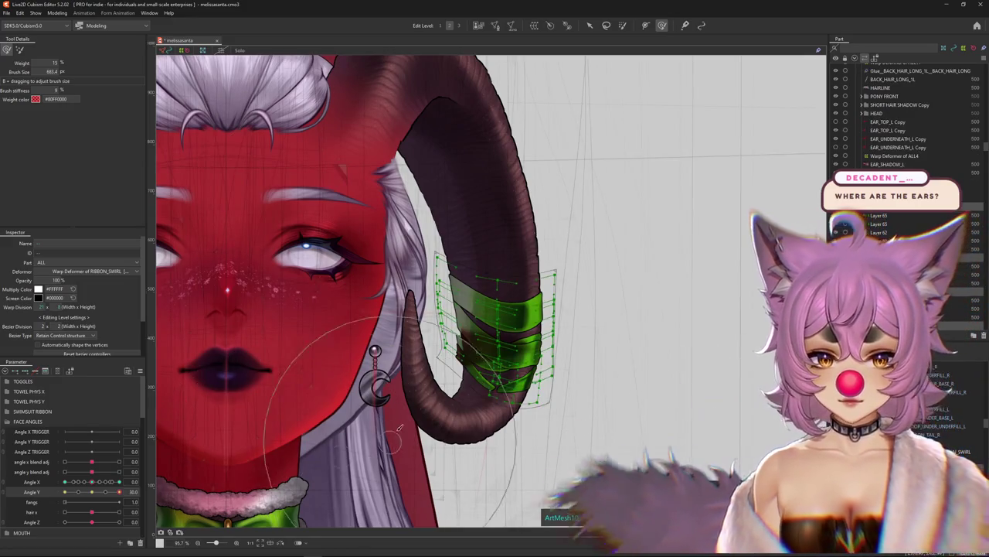
pyautogui.click(92, 492)
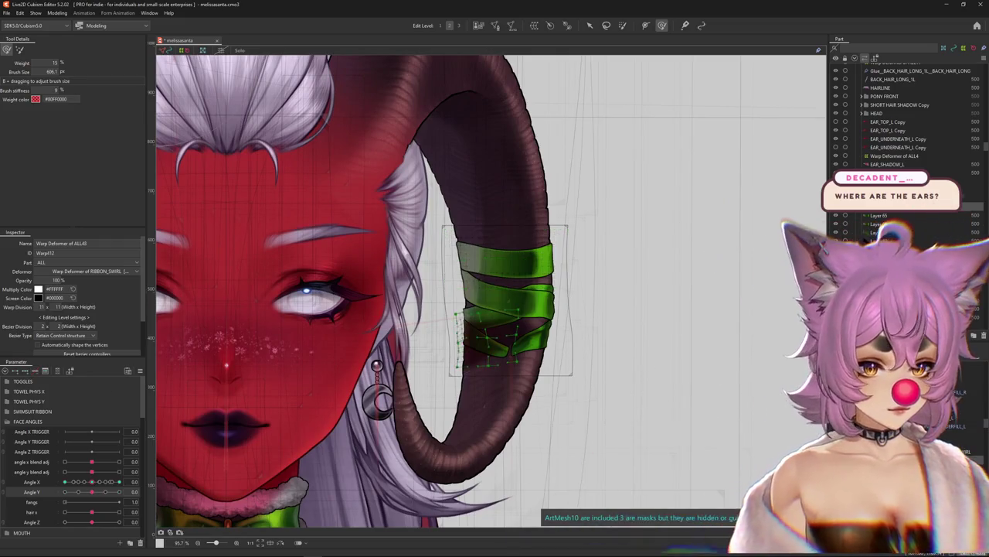
pyautogui.click(69, 484)
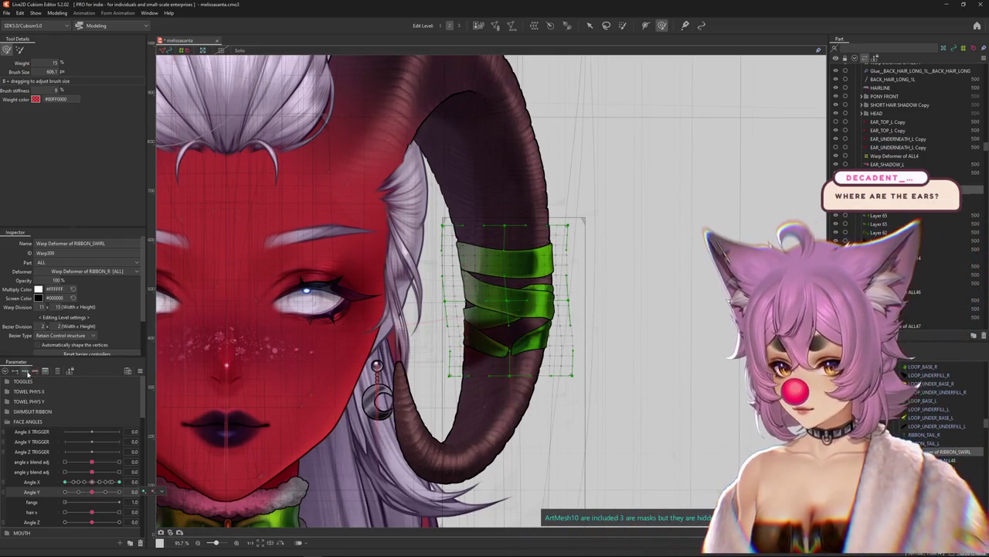
pyautogui.moveTo(94, 492); pyautogui.dragTo(119, 491)
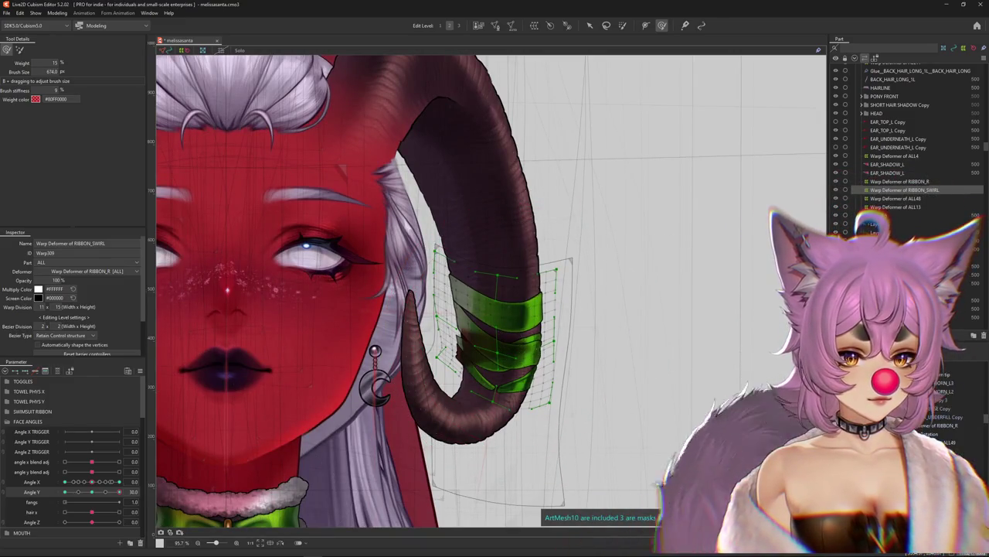
# - Select the ALL49 and RIBBON_R warp deformers and sweep Angle X with Angle Y at 0
pyautogui.click(489, 464)
pyautogui.click(489, 464)
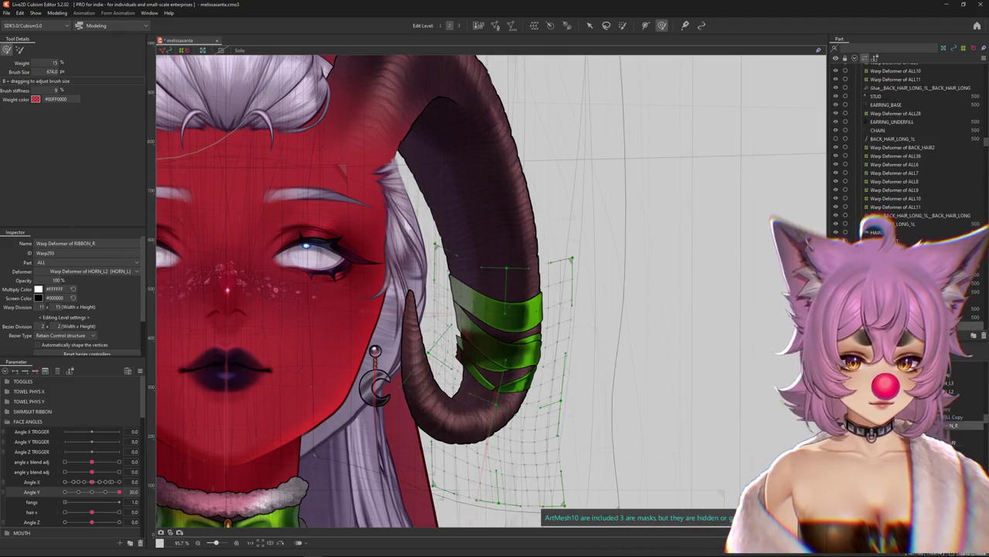
pyautogui.click(93, 492)
pyautogui.moveTo(93, 482)
pyautogui.mouseDown()
pyautogui.moveTo(66, 481)
pyautogui.moveTo(116, 481)
pyautogui.moveTo(97, 482)
pyautogui.mouseUp()
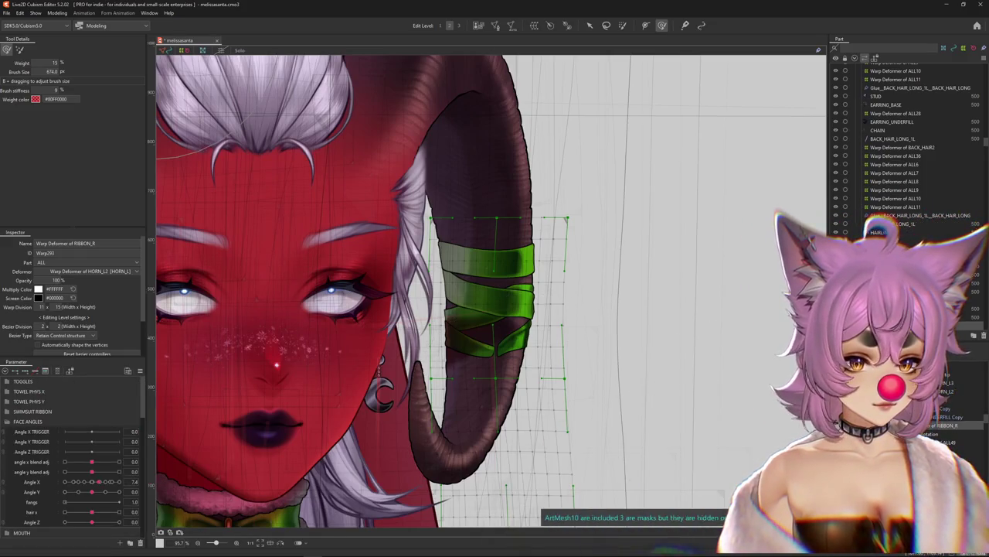
# - Cycle through HORN_L Rotation, ALL49 and RIBBON_SWIRL deformers, tilting the head to Angle Y 30
pyautogui.click(492, 352)
pyautogui.click(492, 352)
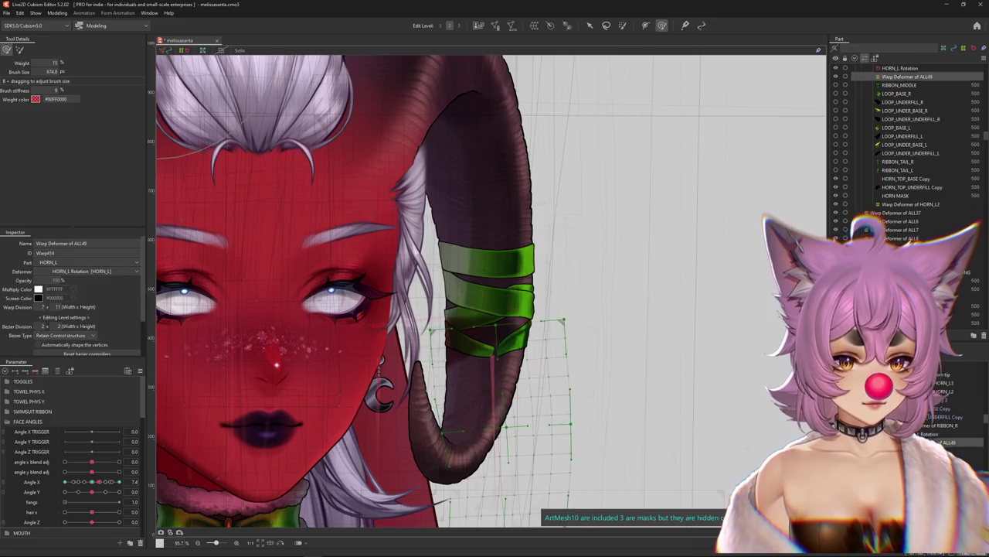
pyautogui.click(491, 351)
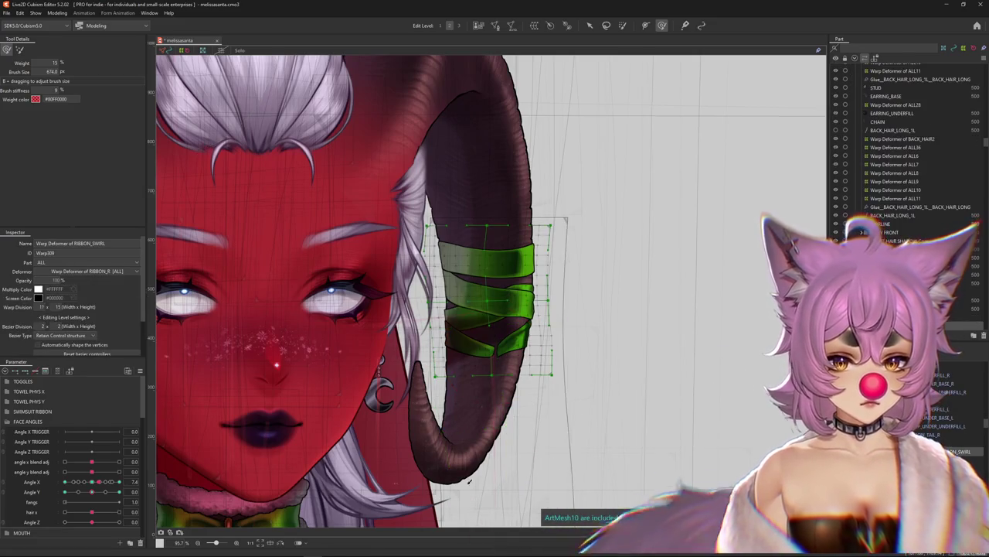
pyautogui.scroll(-3, 479, 309)
pyautogui.moveTo(92, 492); pyautogui.dragTo(478, 331)
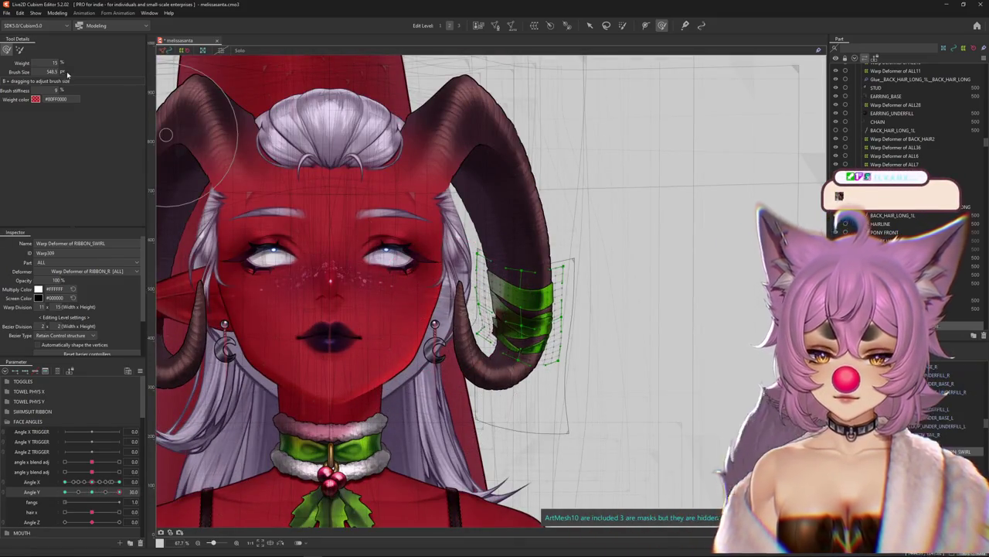
# - Switch brush deformation mode, select RIBBON_R, and return the head to Angle Y 0
pyautogui.click(20, 50)
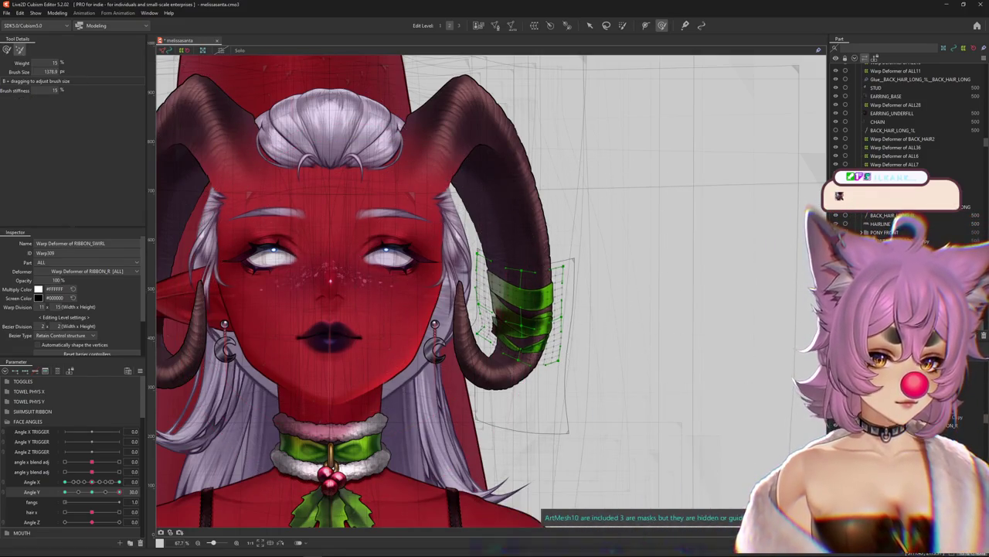
pyautogui.click(526, 348)
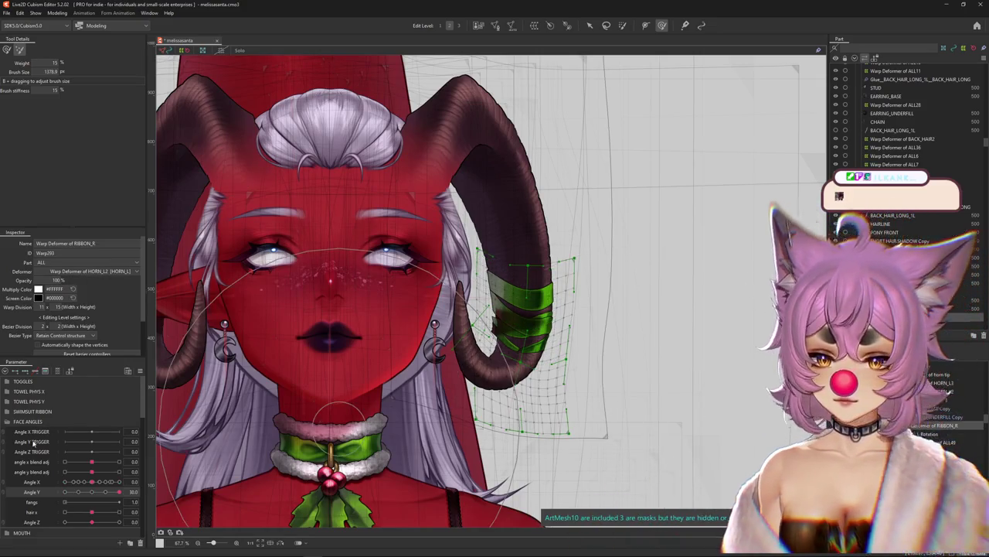
pyautogui.click(92, 492)
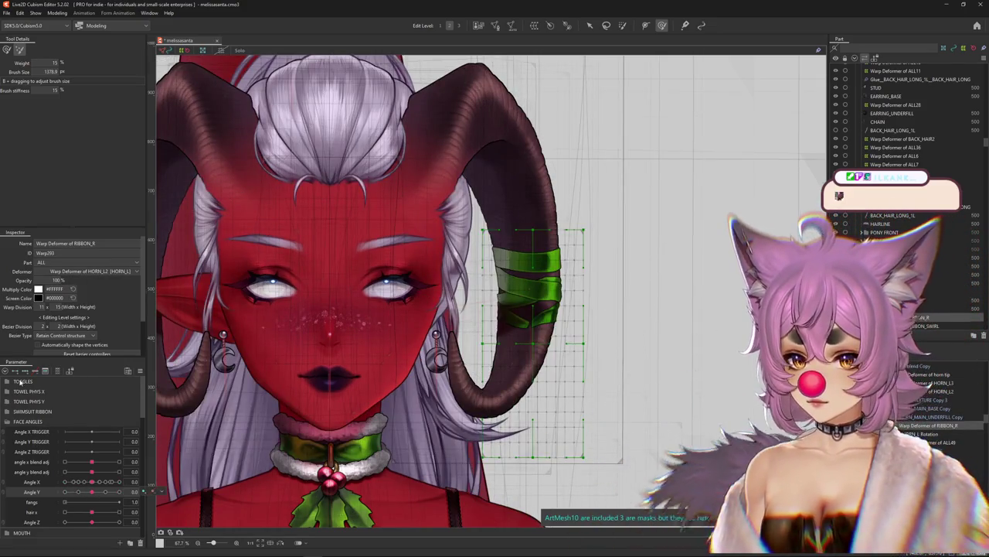
pyautogui.click(57, 13)
pyautogui.moveTo(68, 23)
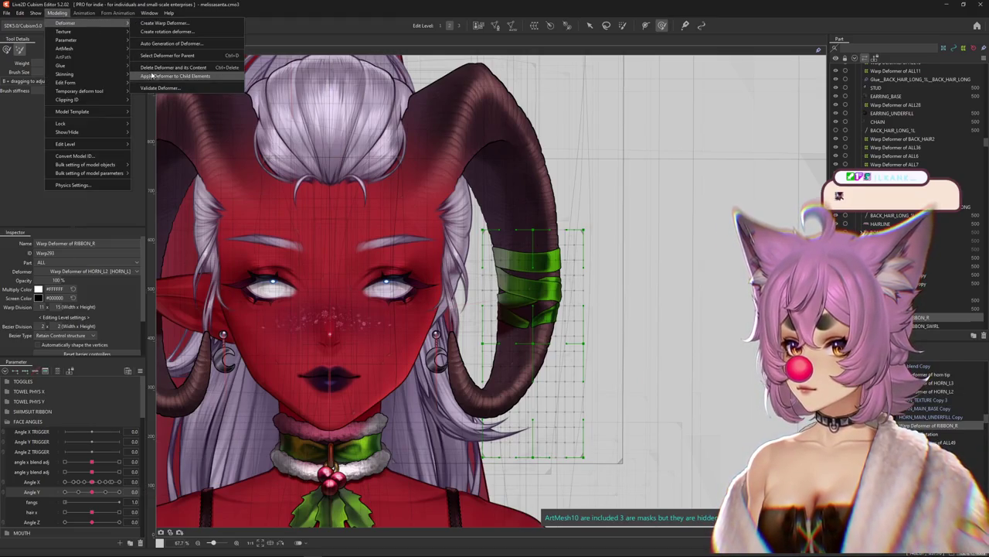
# - Select the RIBBON_SWIRL warp deformer and tilt the head to Angle Y 30
pyautogui.click(516, 328)
pyautogui.scroll(2, 531, 266)
pyautogui.scroll(2, 530, 262)
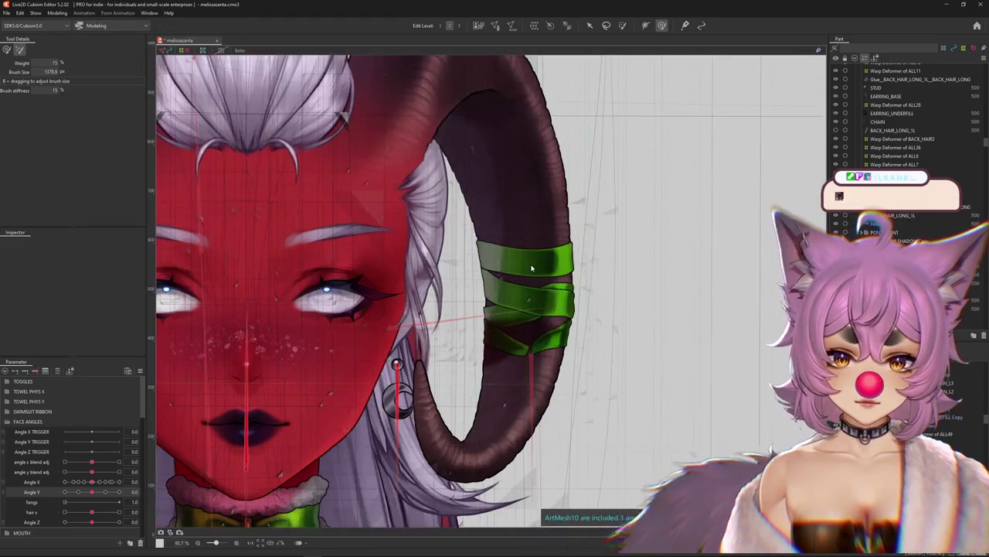
pyautogui.rightClick(545, 280)
pyautogui.click(572, 330)
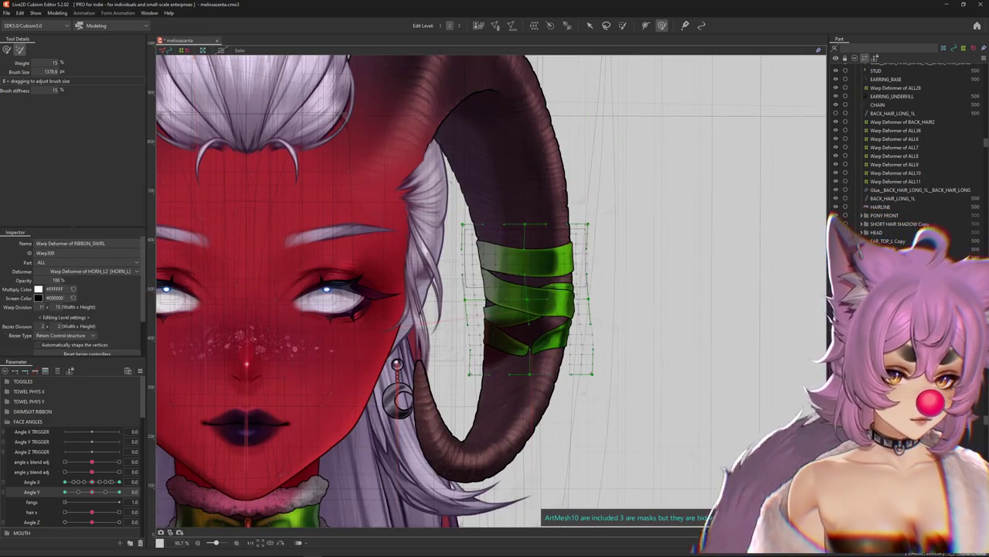
pyautogui.moveTo(287, 432); pyautogui.dragTo(360, 328)
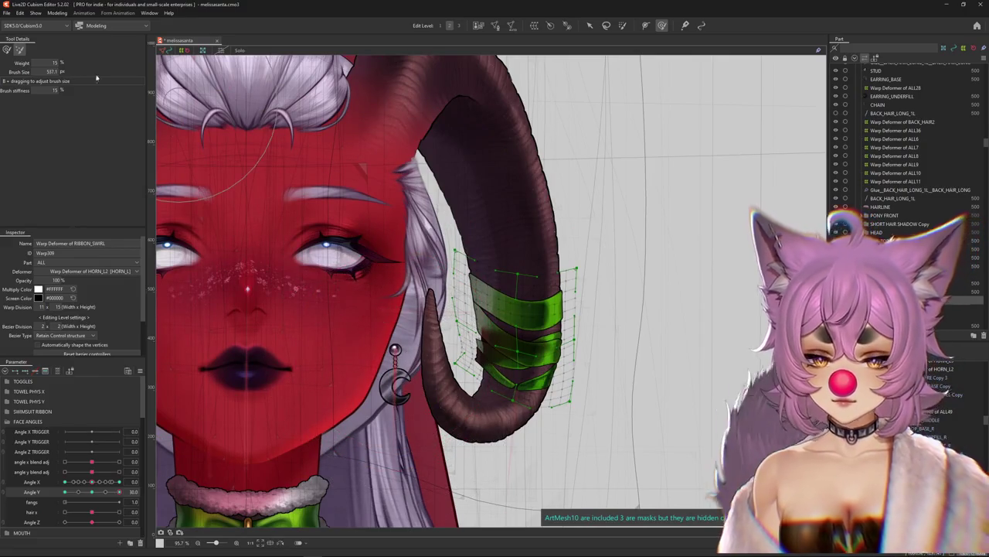
# - Bend the swirl grid along the horn with a larger brush, comparing Angle Y 0 and 30
pyautogui.moveTo(498, 236); pyautogui.dragTo(506, 445)
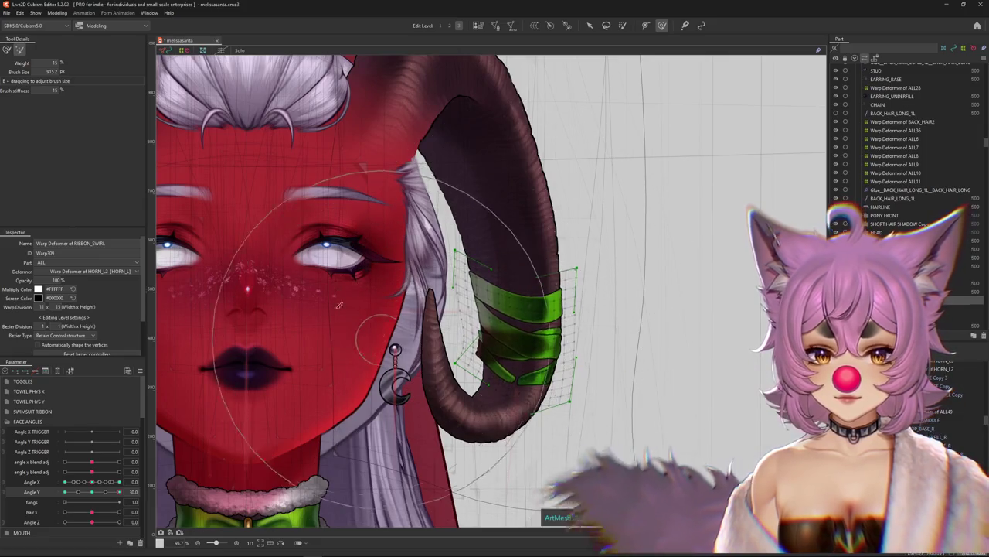
pyautogui.click(91, 493)
pyautogui.click(119, 492)
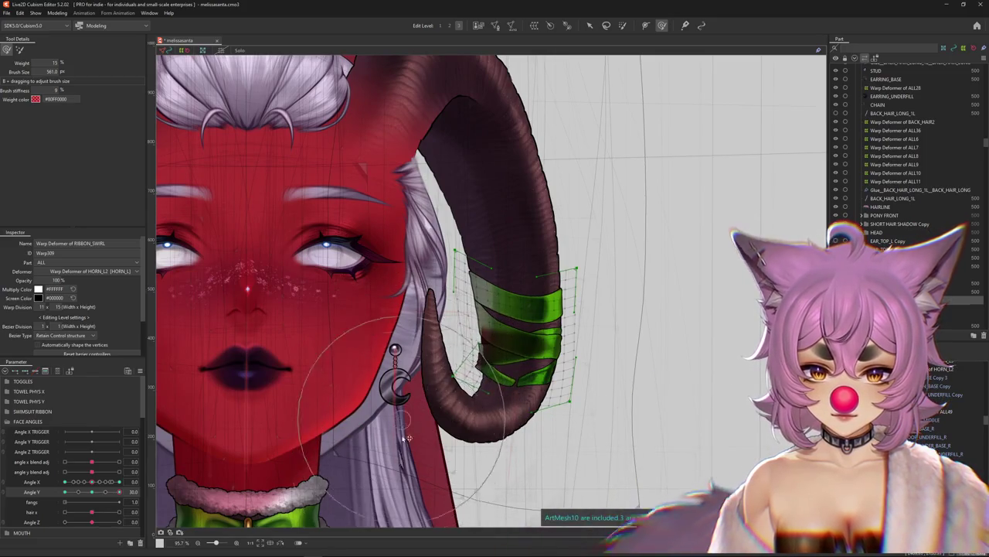
pyautogui.moveTo(427, 437); pyautogui.dragTo(519, 331)
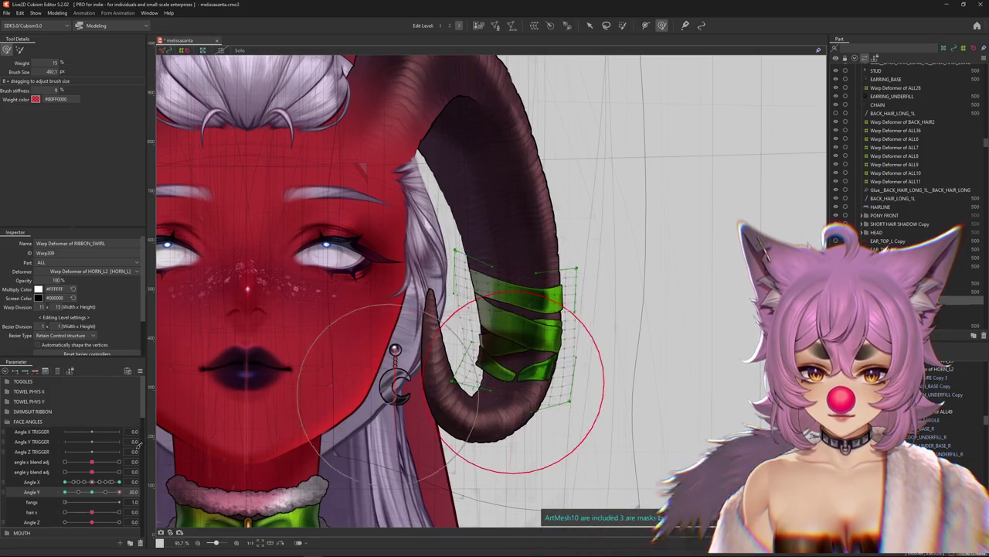
pyautogui.click(92, 492)
pyautogui.click(119, 491)
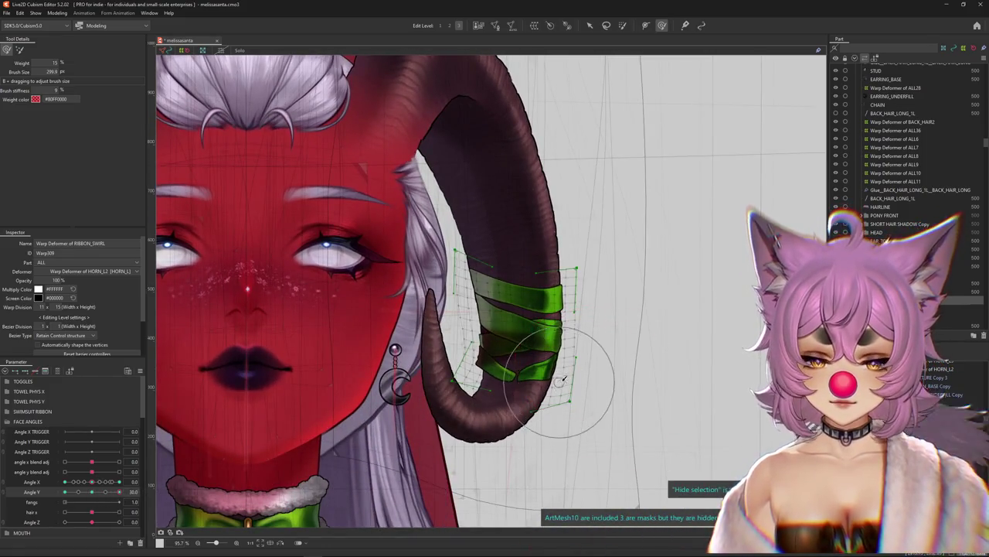
pyautogui.scroll(-3, 533, 332)
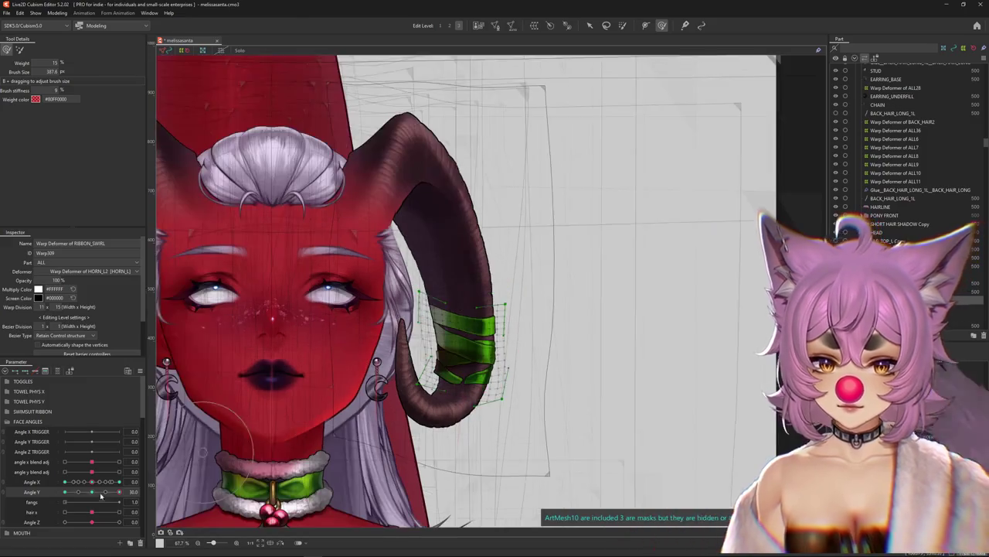
pyautogui.click(92, 492)
pyautogui.click(119, 492)
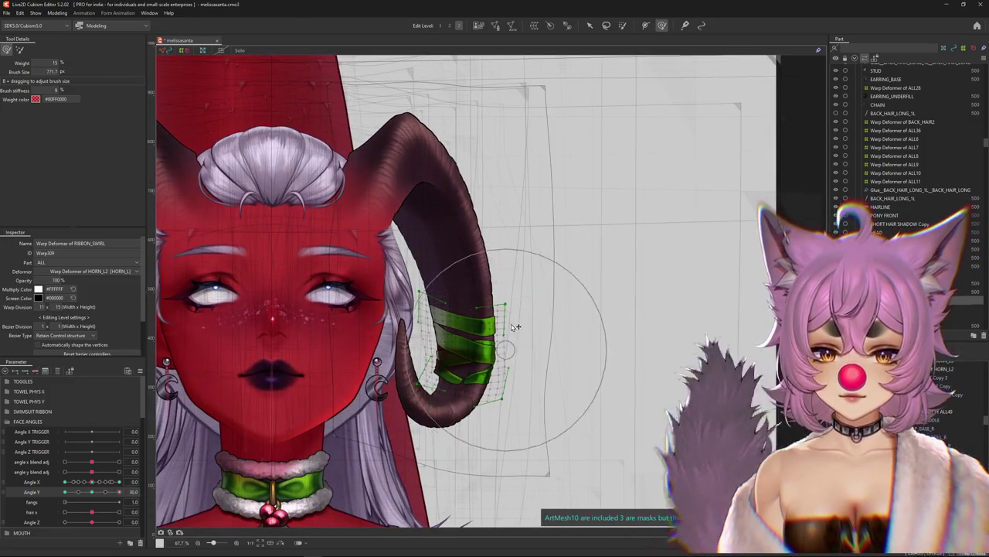
# - Refine the swirl with a smaller, softer brush, previewing with the grid hidden
pyautogui.moveTo(515, 327); pyautogui.dragTo(418, 325)
pyautogui.hotkey('ctrl', 'h')
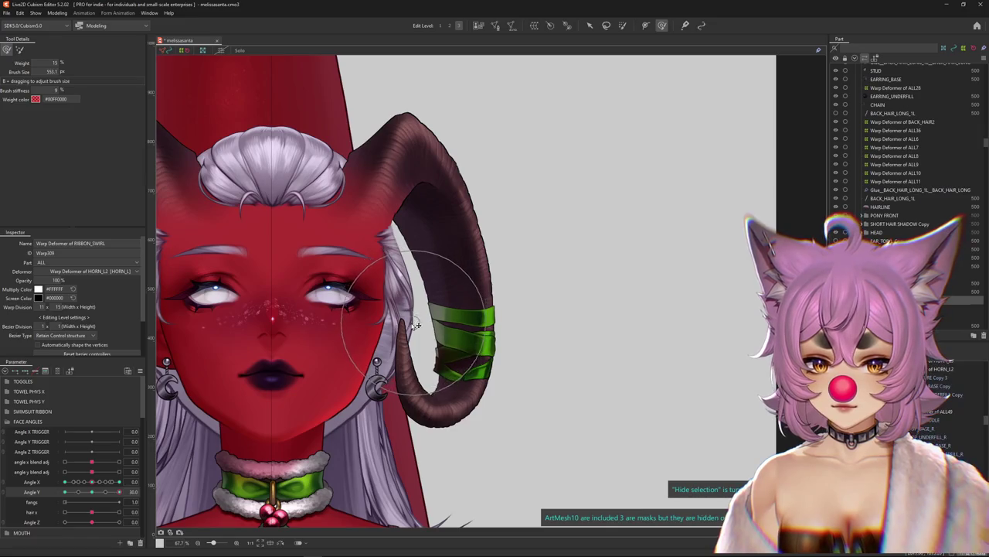
pyautogui.scroll(-1, 418, 331)
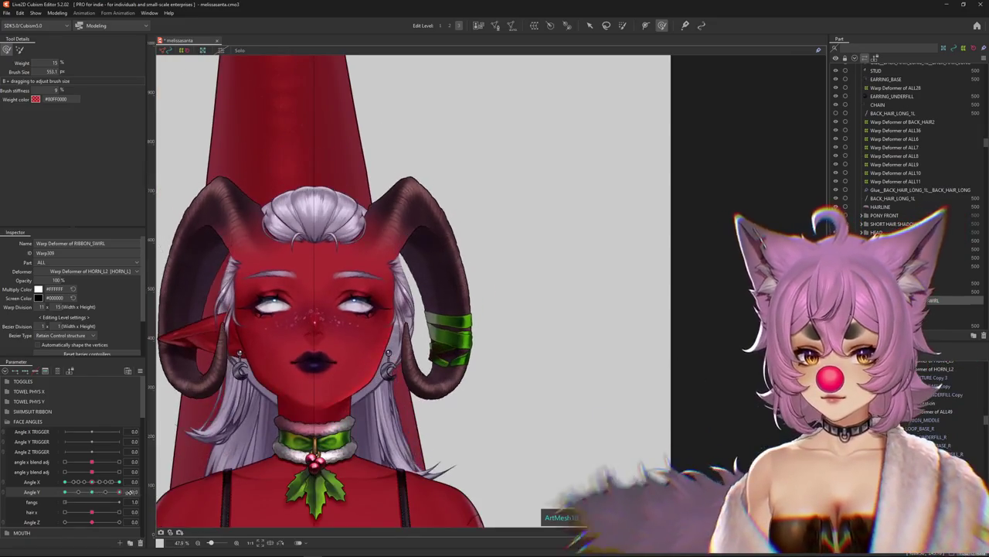
pyautogui.hotkey('ctrl', 'h')
pyautogui.scroll(2, 452, 340)
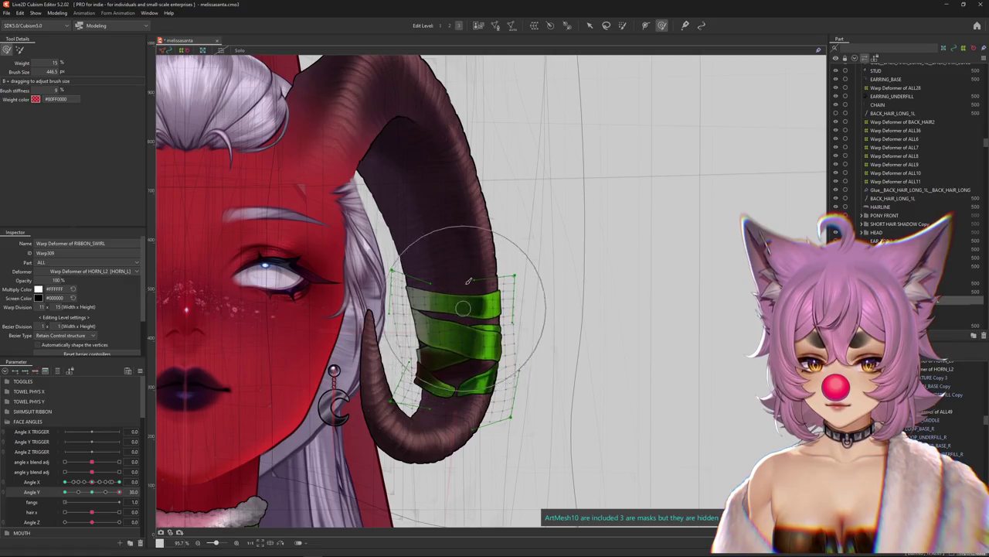
pyautogui.click(19, 50)
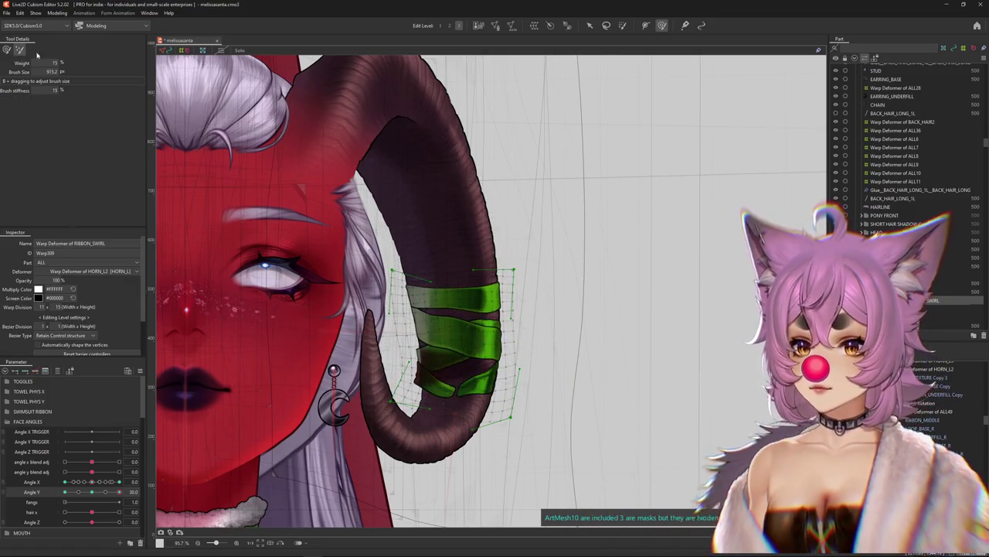
pyautogui.moveTo(438, 152)
pyautogui.mouseDown()
pyautogui.moveTo(417, 197)
pyautogui.moveTo(457, 212)
pyautogui.moveTo(523, 355)
pyautogui.mouseUp()
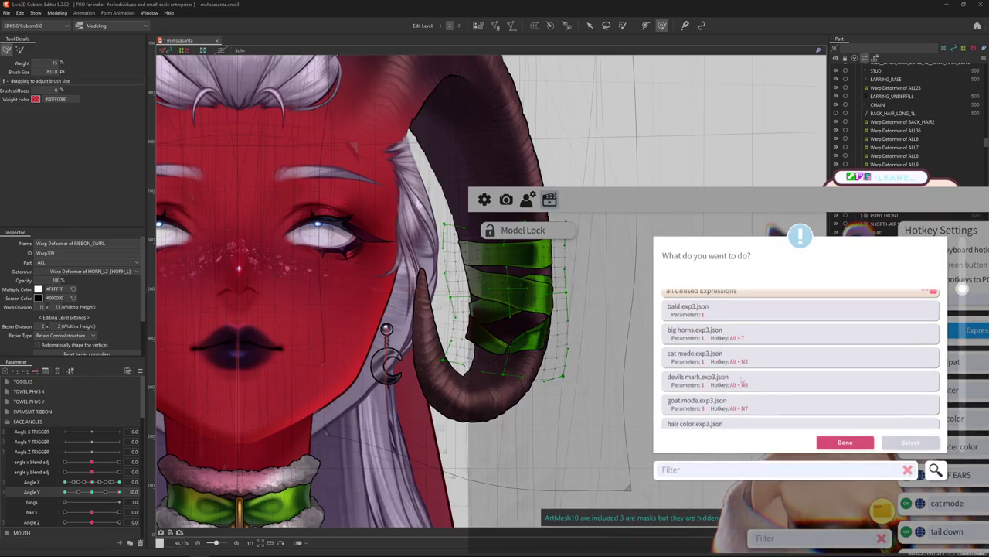
# - Scroll to hair color.exp3.json and open it for editing
pyautogui.scroll(-2, 741, 380)
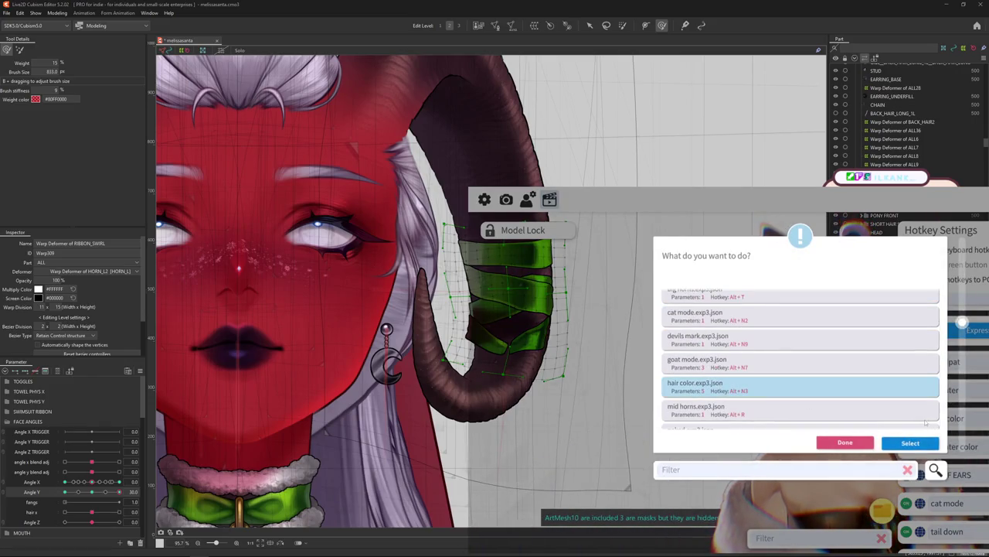
pyautogui.click(911, 442)
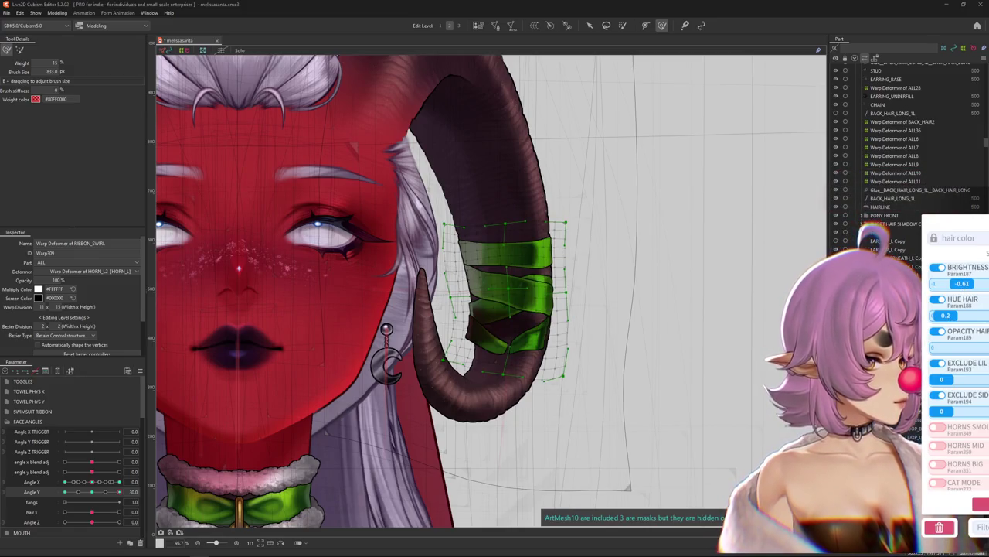
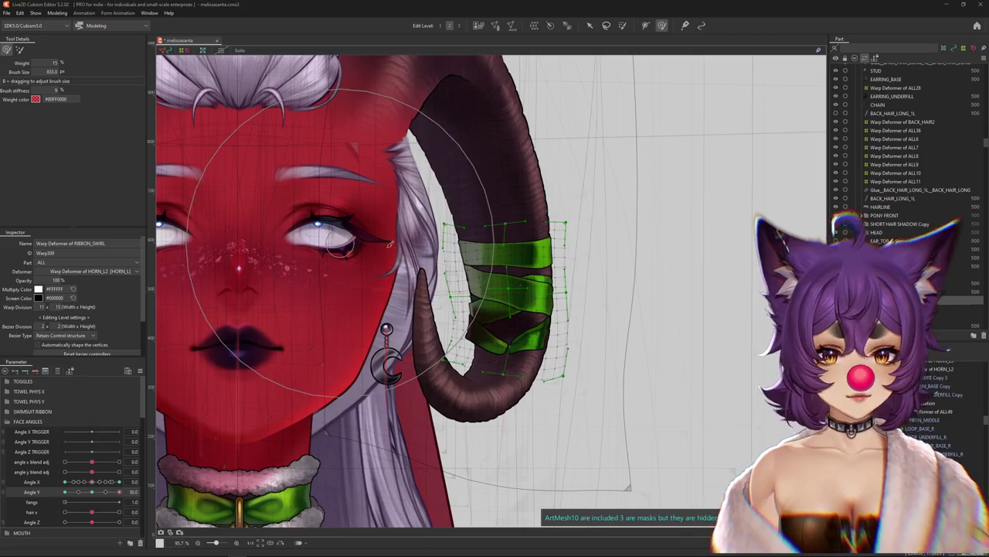
# - Bend the ribbon warp along the horn in the alternate brush mode, then shrink the brush
pyautogui.click(20, 51)
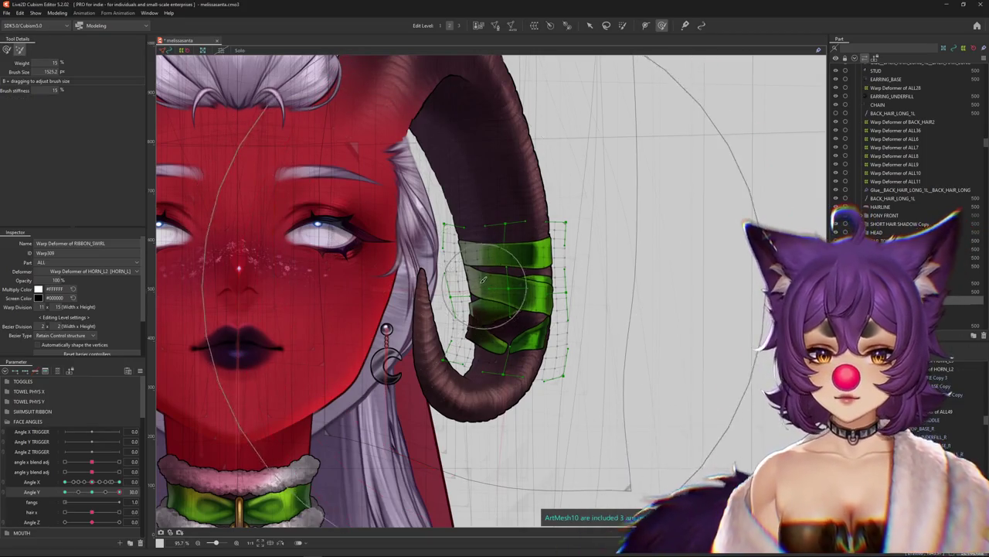
pyautogui.moveTo(498, 298); pyautogui.dragTo(491, 313)
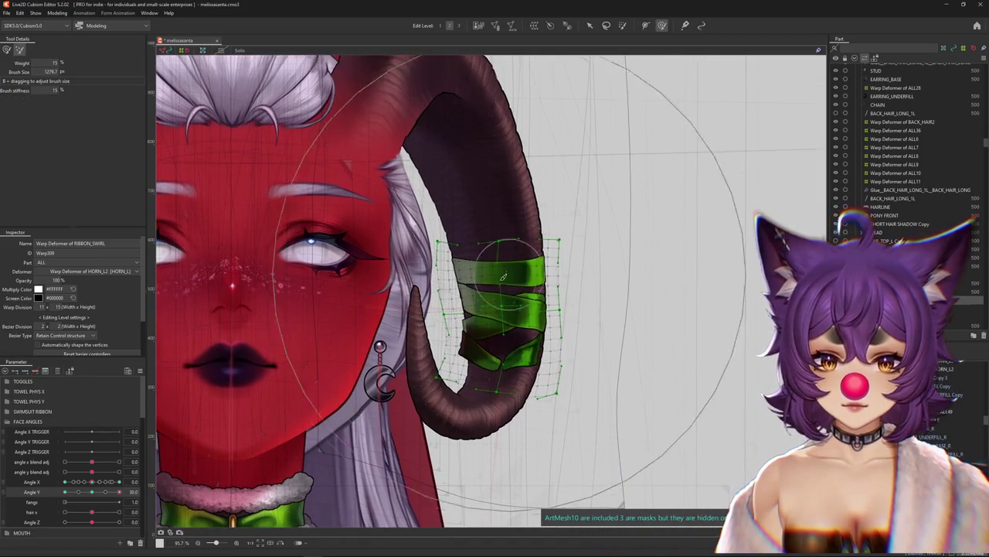
pyautogui.click(7, 51)
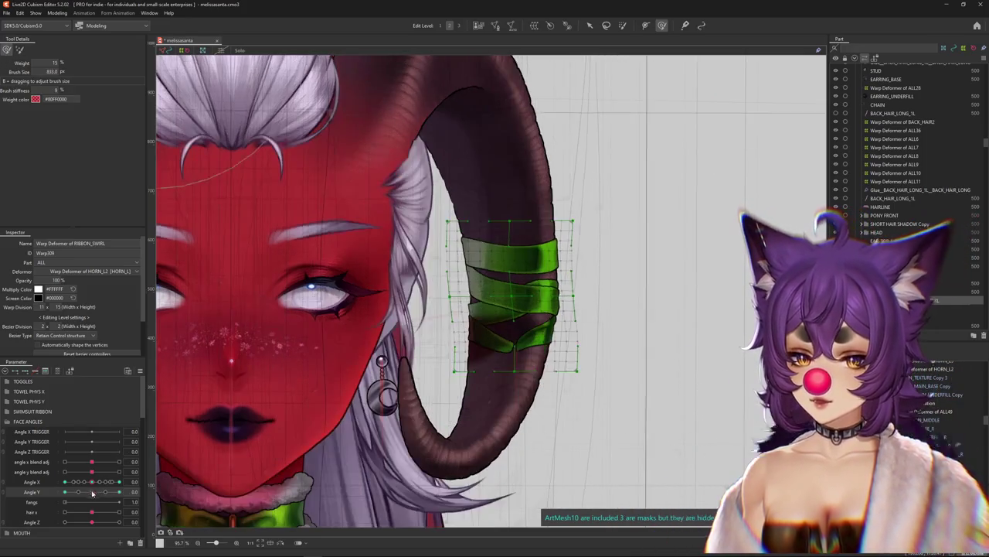
pyautogui.moveTo(531, 324); pyautogui.dragTo(521, 217)
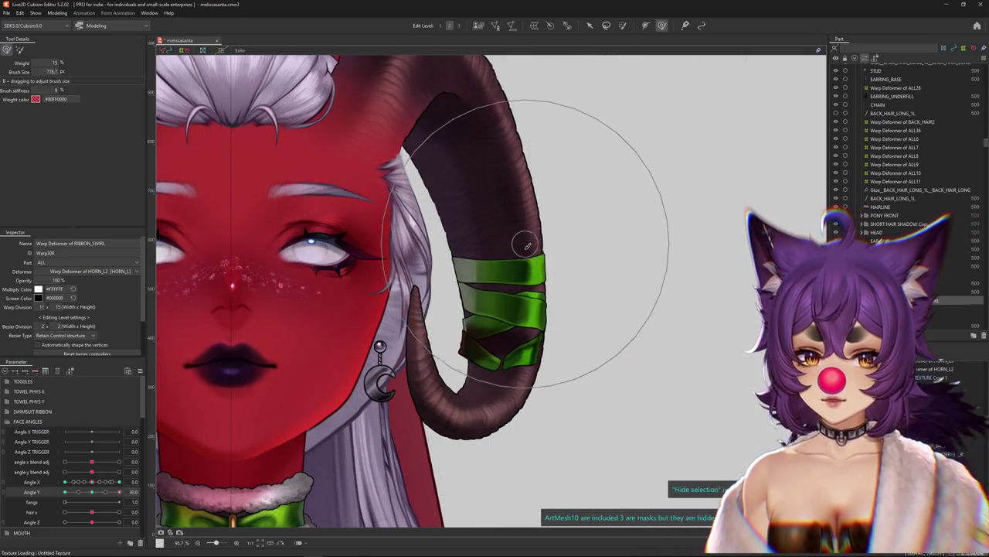
pyautogui.moveTo(526, 265); pyautogui.dragTo(533, 349)
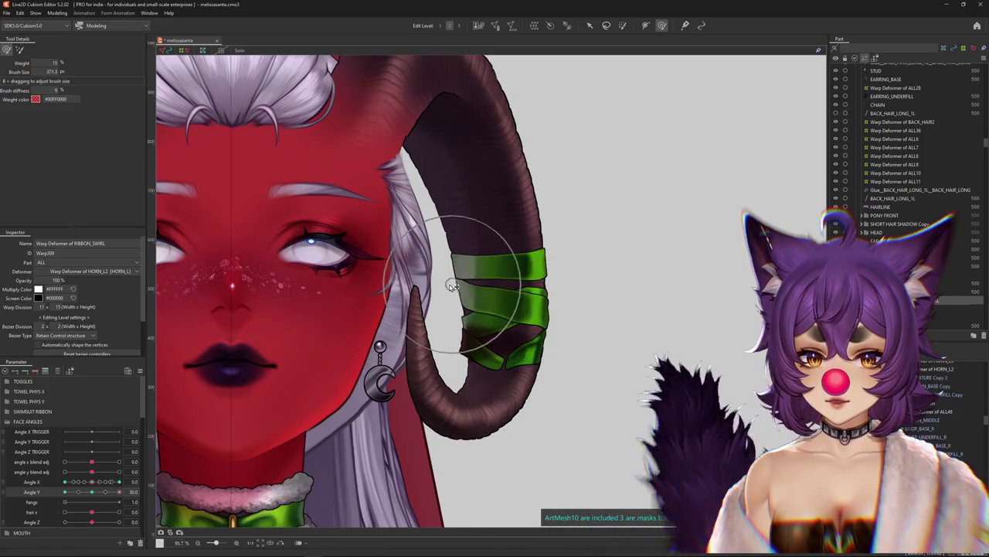
pyautogui.scroll(1, 445, 276)
# - Preview the head turn and fine-tune the brush size for ribbon edits at Angle Y 30
pyautogui.moveTo(97, 487); pyautogui.dragTo(198, 449)
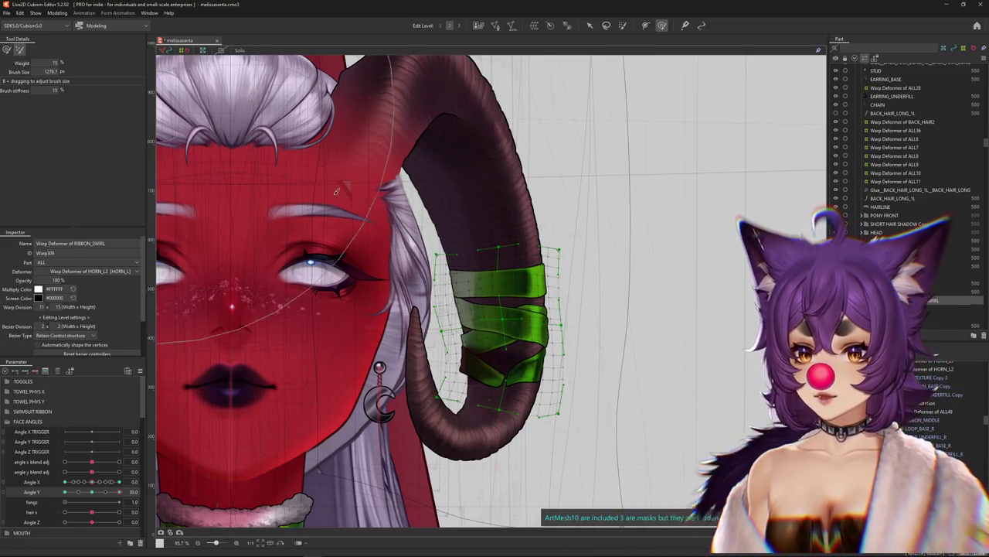
pyautogui.moveTo(499, 307); pyautogui.dragTo(480, 264)
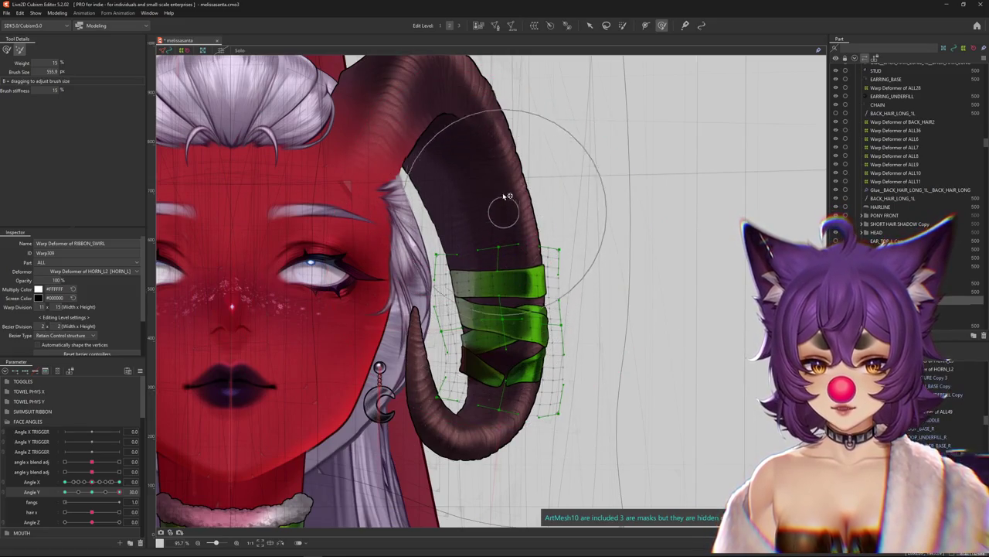
pyautogui.moveTo(490, 320); pyautogui.dragTo(433, 370)
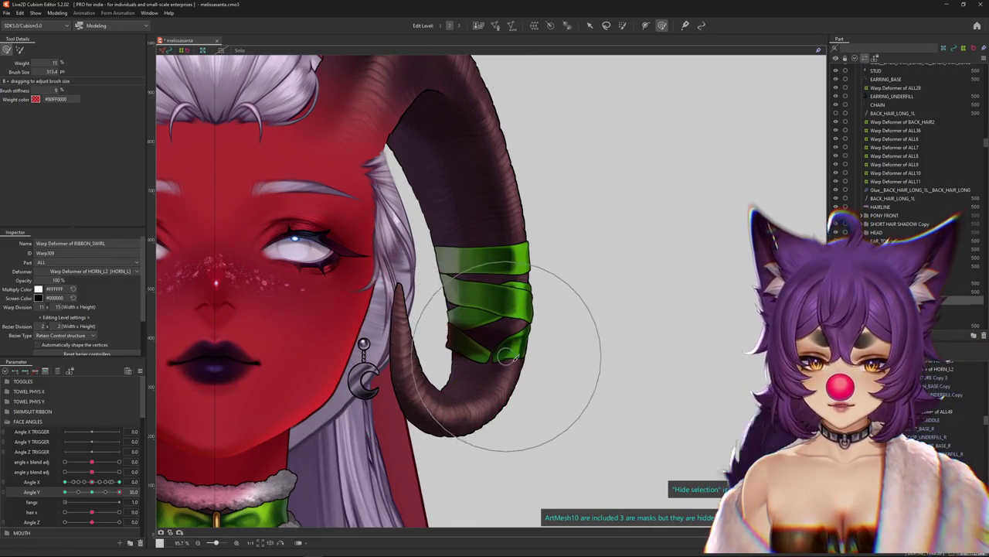
pyautogui.scroll(-4, 495, 232)
pyautogui.moveTo(119, 492)
pyautogui.mouseDown()
pyautogui.moveTo(110, 497)
pyautogui.moveTo(120, 492)
pyautogui.mouseUp()
pyautogui.scroll(4, 473, 286)
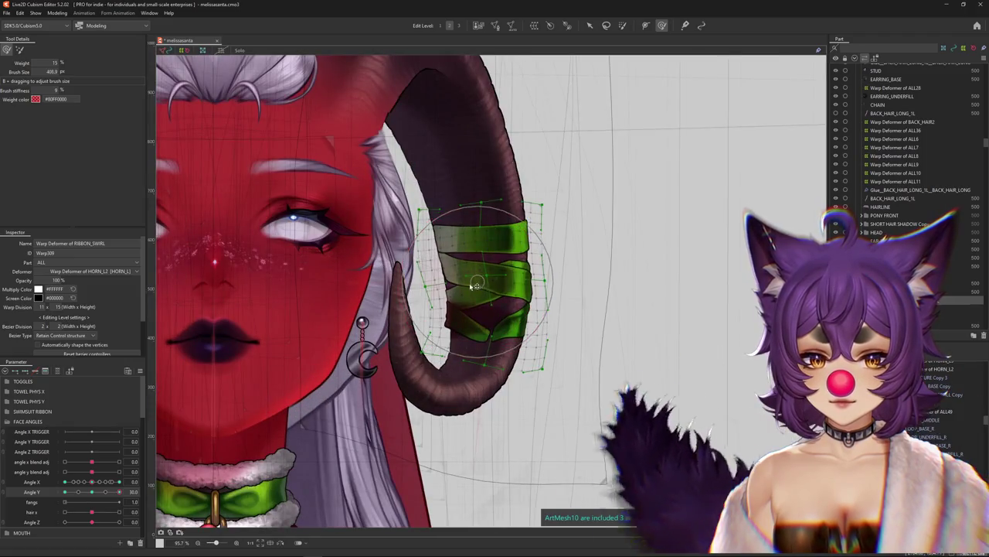
pyautogui.moveTo(473, 286); pyautogui.dragTo(464, 261)
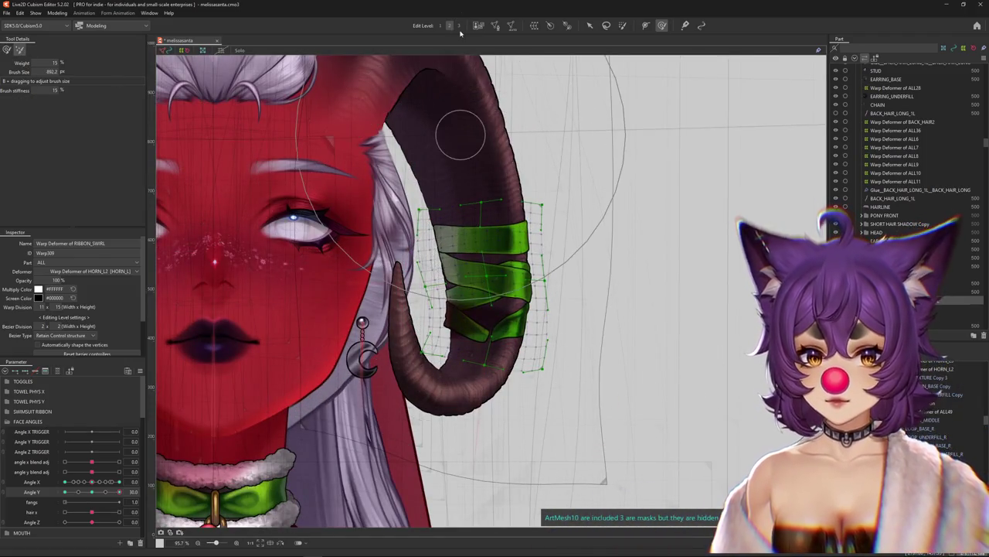
pyautogui.moveTo(515, 309)
pyautogui.mouseDown()
pyautogui.moveTo(489, 269)
pyautogui.moveTo(475, 275)
pyautogui.mouseUp()
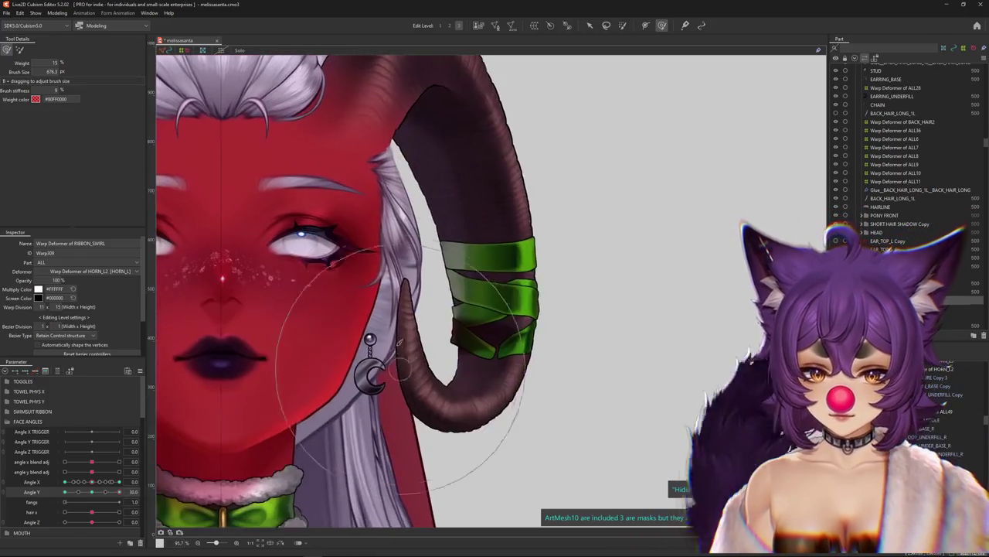
# - Resize the brush and reset the head tilt to neutral, then tilt it fully up again
pyautogui.moveTo(399, 342); pyautogui.dragTo(423, 372)
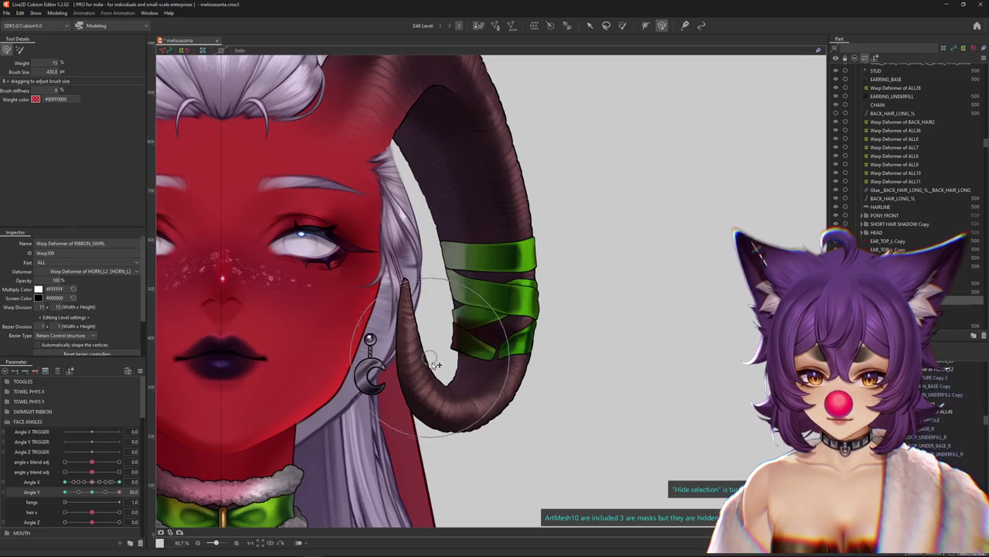
pyautogui.scroll(-3, 515, 304)
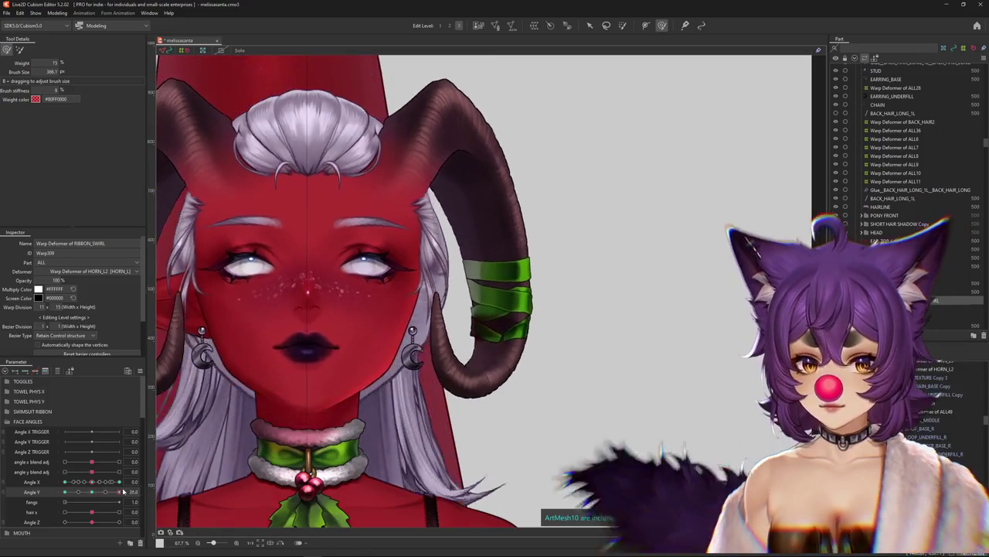
pyautogui.moveTo(411, 270); pyautogui.dragTo(466, 279)
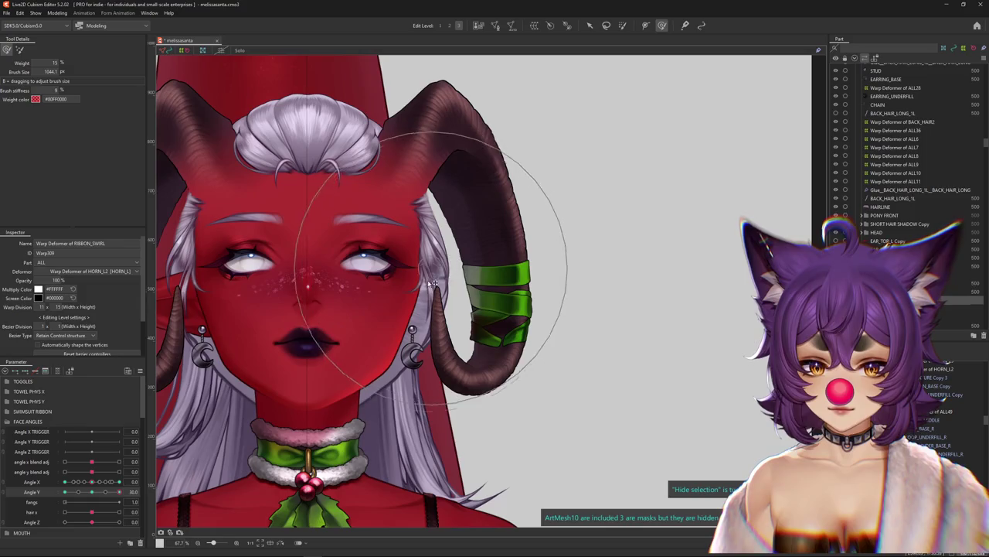
pyautogui.scroll(-2, 416, 300)
pyautogui.moveTo(119, 491)
pyautogui.mouseDown()
pyautogui.moveTo(105, 492)
pyautogui.moveTo(119, 491)
pyautogui.mouseUp()
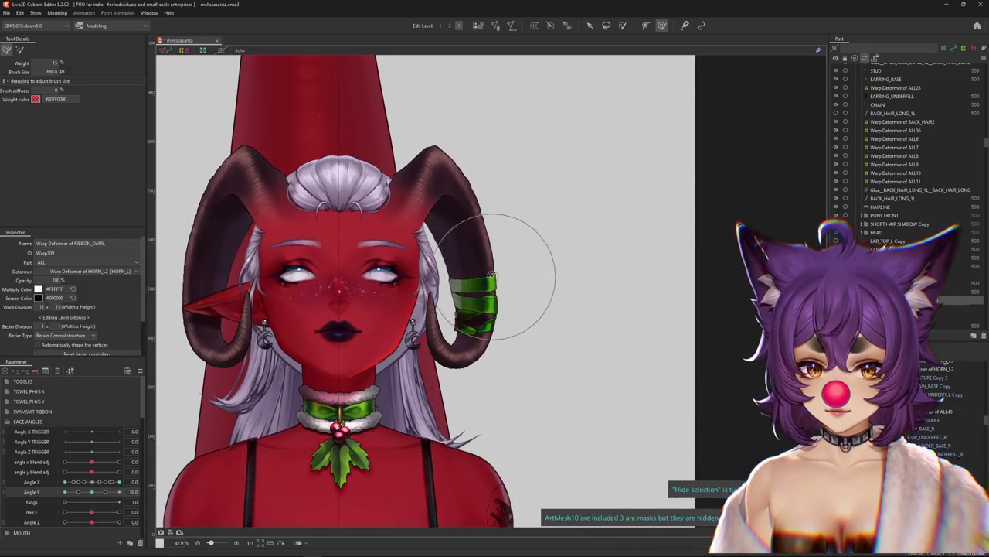
pyautogui.click(92, 492)
pyautogui.moveTo(90, 492); pyautogui.dragTo(120, 492)
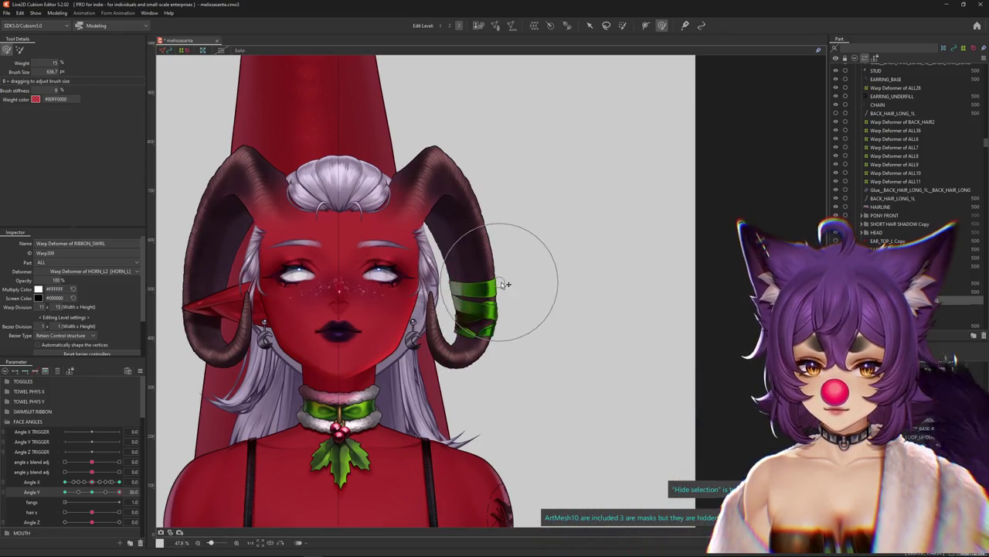
# - Nudge the ribbon bands slightly up the horn and preview the head swinging side to side
pyautogui.moveTo(194, 452); pyautogui.dragTo(417, 344)
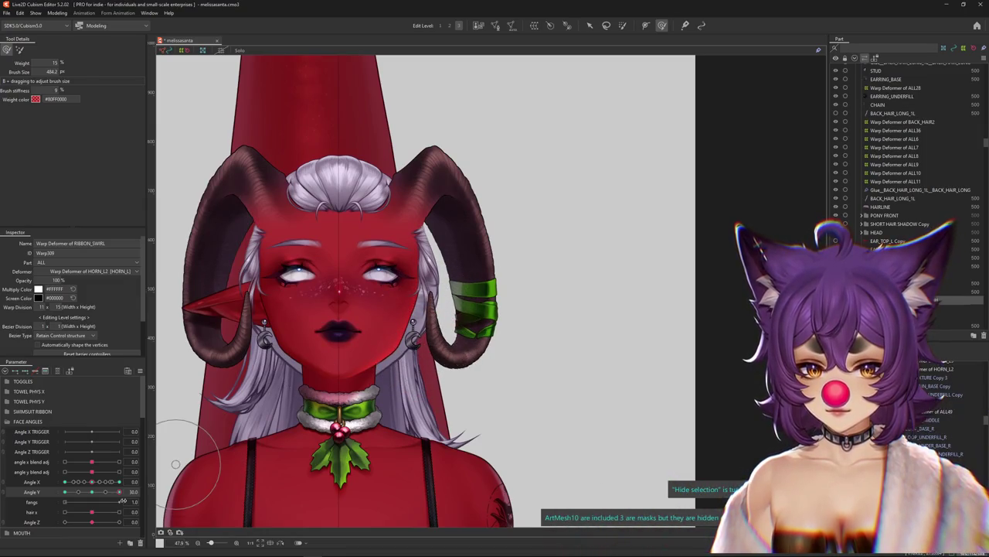
pyautogui.moveTo(120, 491); pyautogui.dragTo(65, 493)
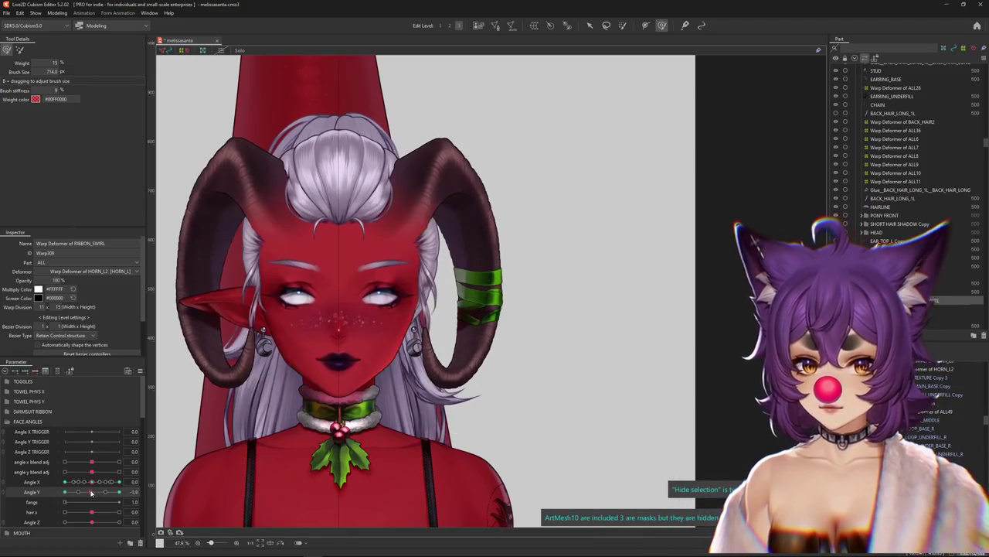
pyautogui.moveTo(502, 277); pyautogui.dragTo(495, 246)
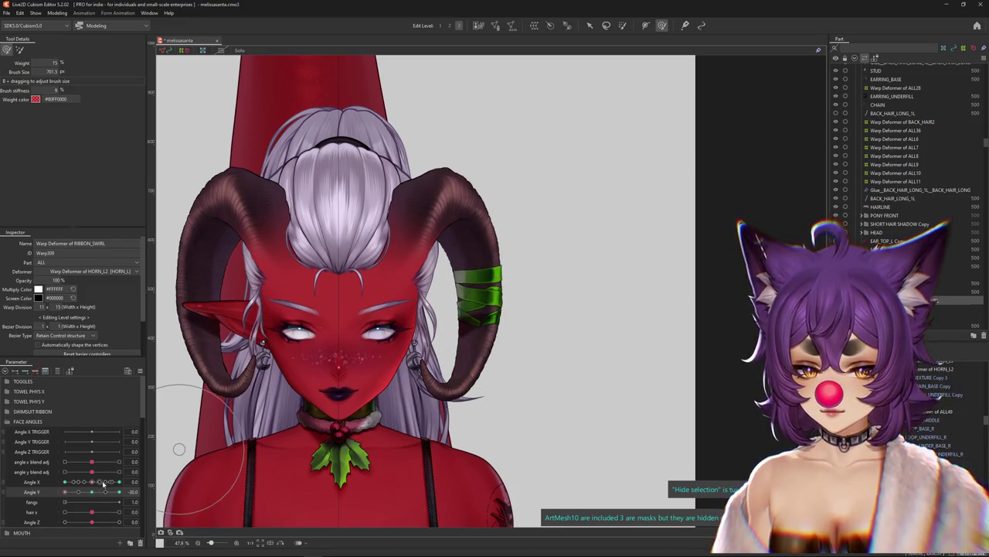
pyautogui.moveTo(102, 484); pyautogui.dragTo(92, 481)
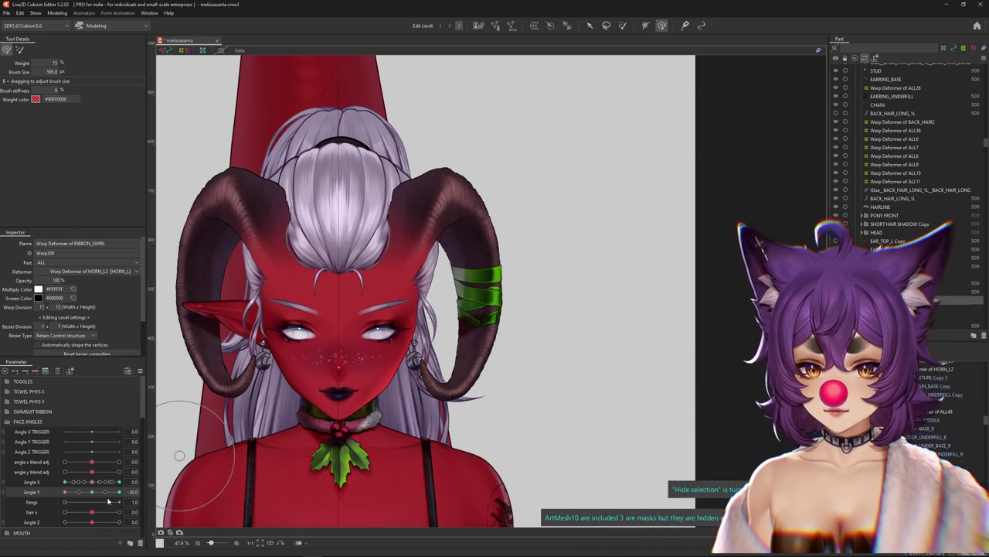
pyautogui.moveTo(91, 482); pyautogui.dragTo(71, 488)
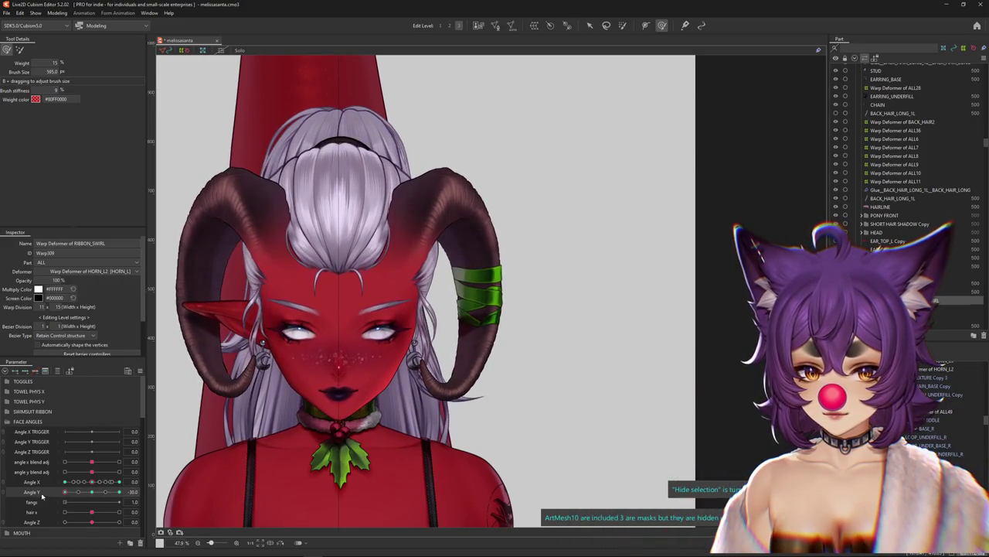
pyautogui.moveTo(474, 302); pyautogui.dragTo(478, 258)
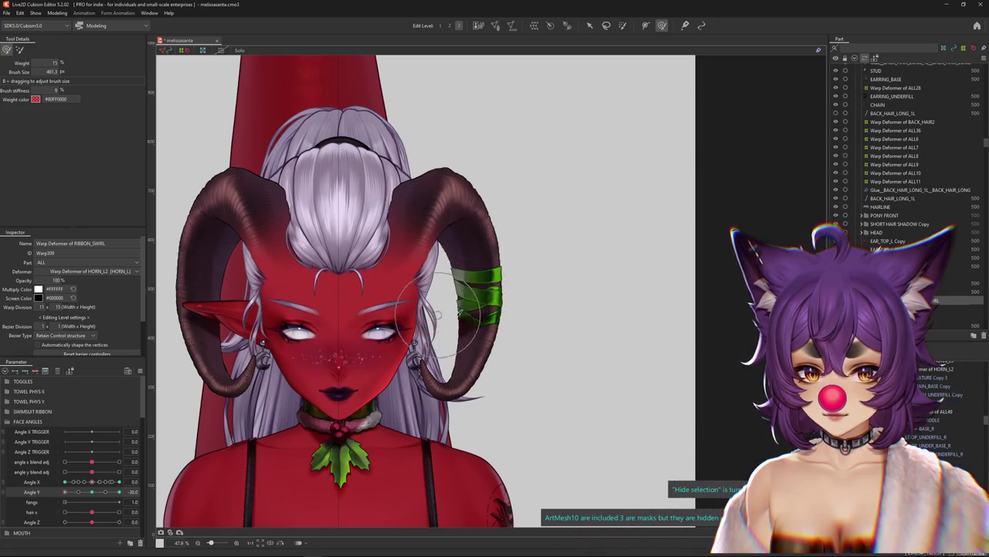
# - Synthesize corner keyforms for Angle X and Angle Y from the Parameter palette menu
pyautogui.click(140, 371)
pyautogui.click(177, 409)
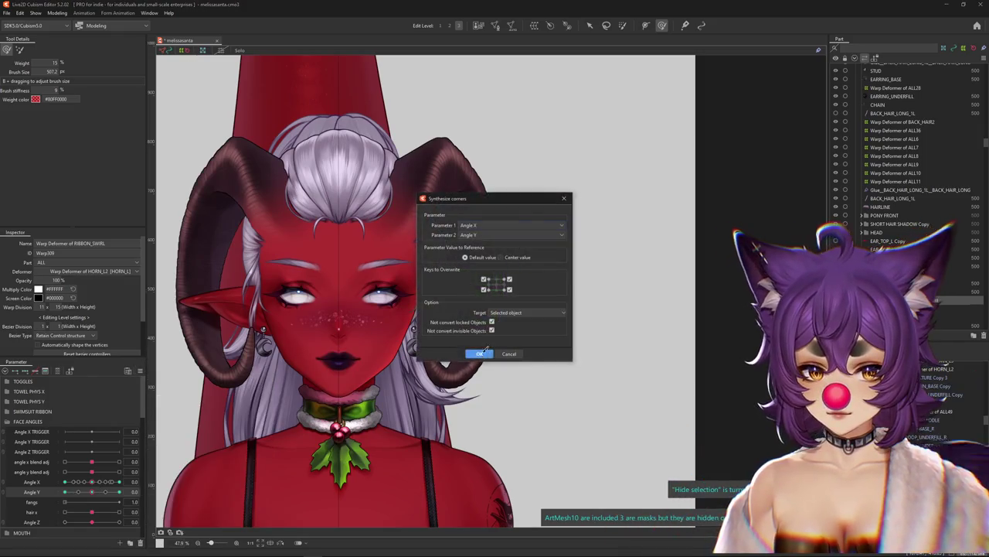
pyautogui.click(477, 350)
# - Pose the head at Angle X -30, Angle Y 30 and zoom in on the horn
pyautogui.moveTo(133, 481)
pyautogui.mouseDown()
pyautogui.moveTo(21, 482)
pyautogui.moveTo(122, 485)
pyautogui.mouseUp()
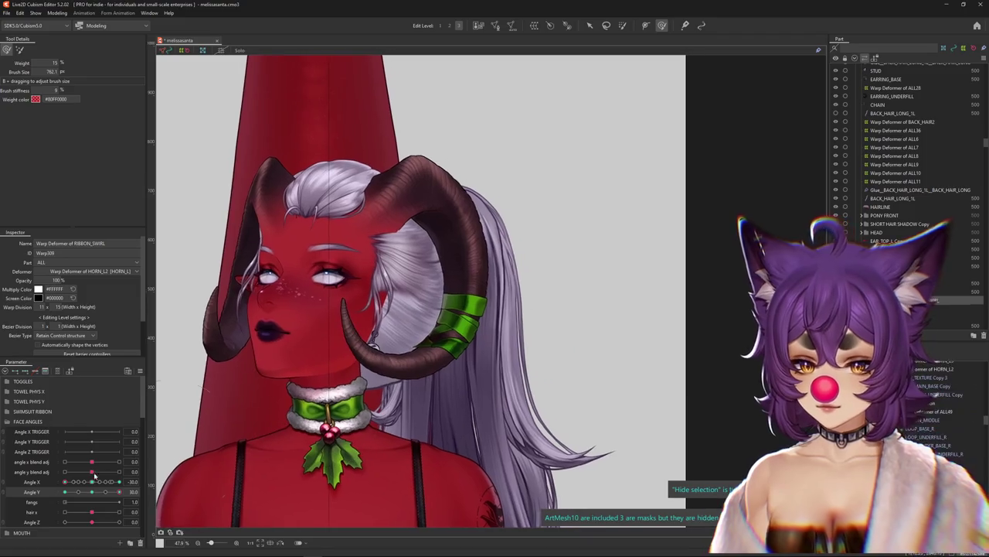
pyautogui.moveTo(116, 491); pyautogui.dragTo(122, 492)
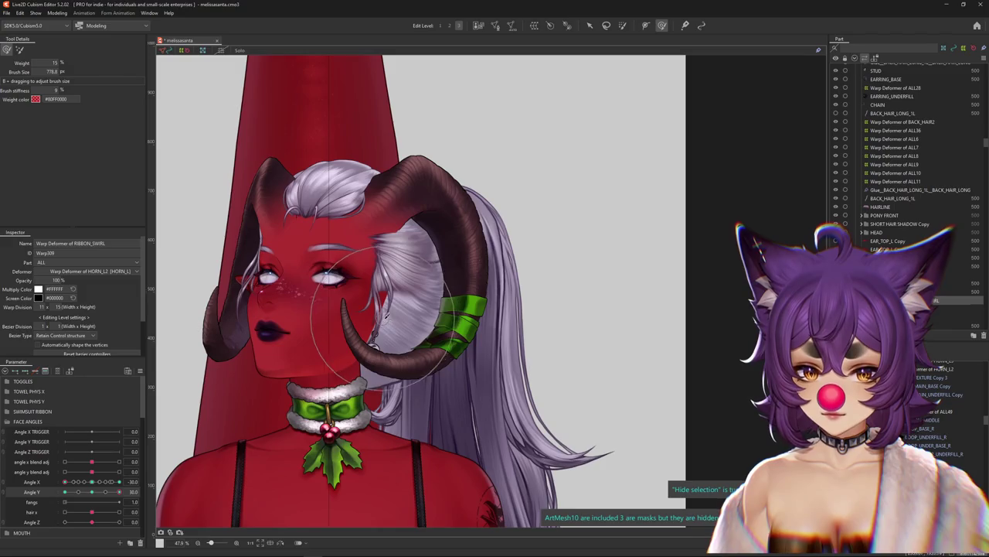
pyautogui.moveTo(93, 493); pyautogui.dragTo(120, 491)
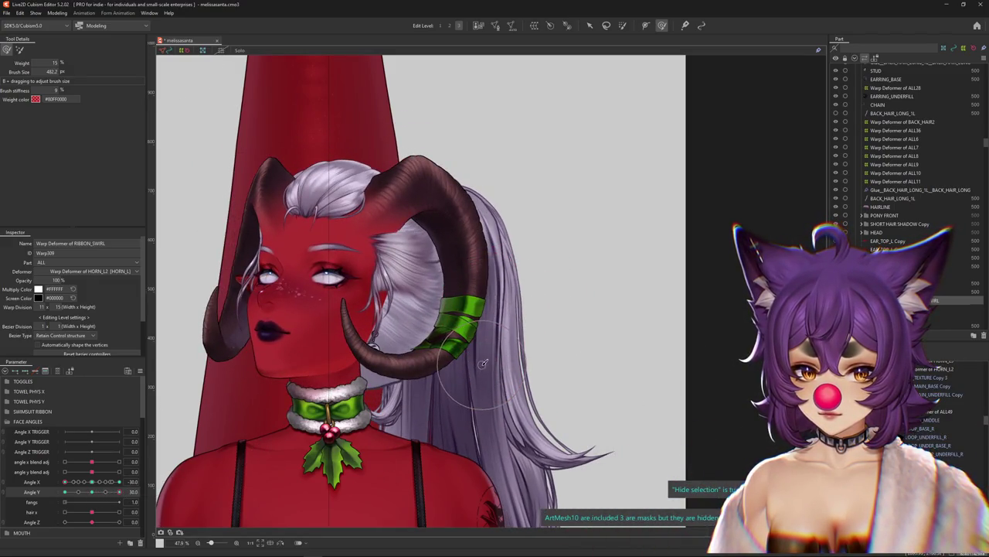
pyautogui.moveTo(457, 382); pyautogui.dragTo(422, 365)
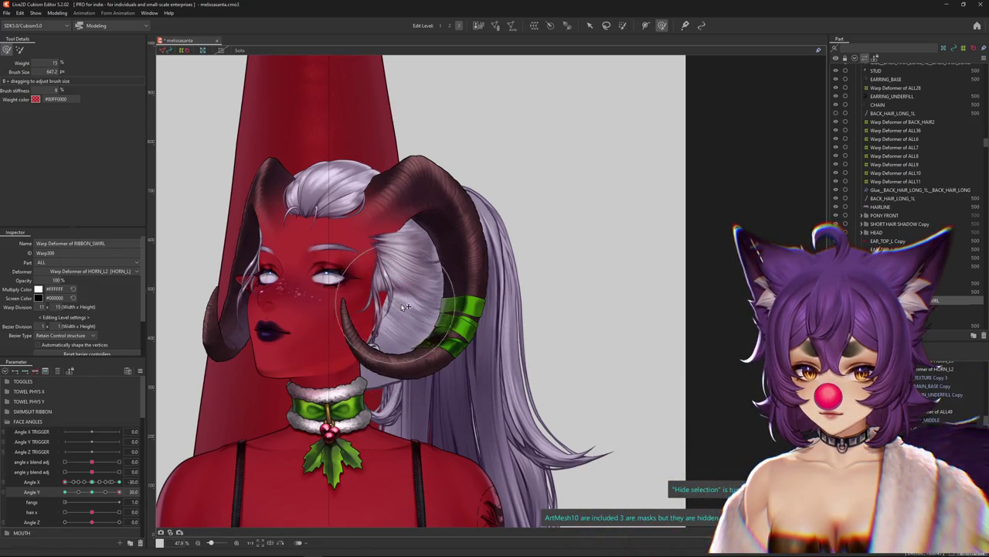
pyautogui.moveTo(88, 481); pyautogui.dragTo(120, 482)
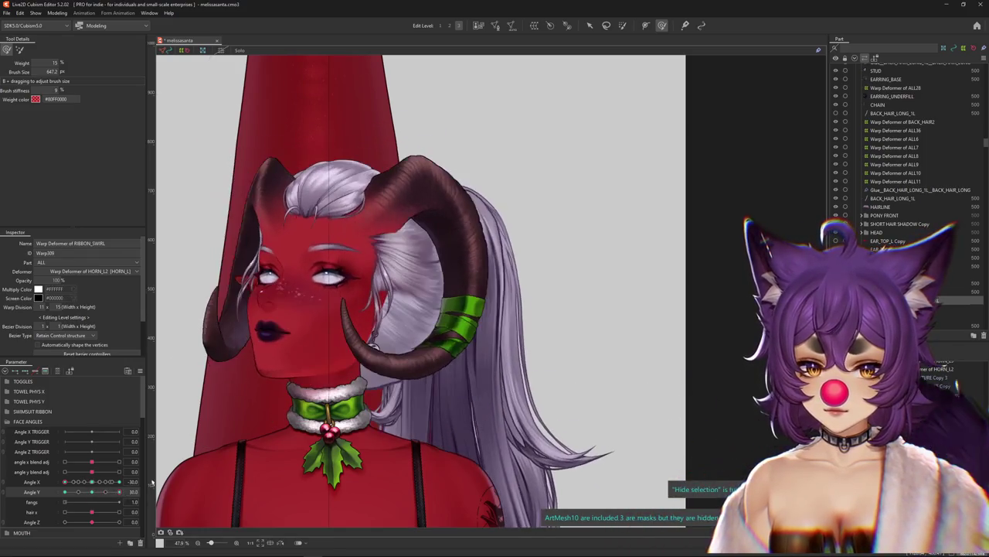
pyautogui.scroll(3, 460, 324)
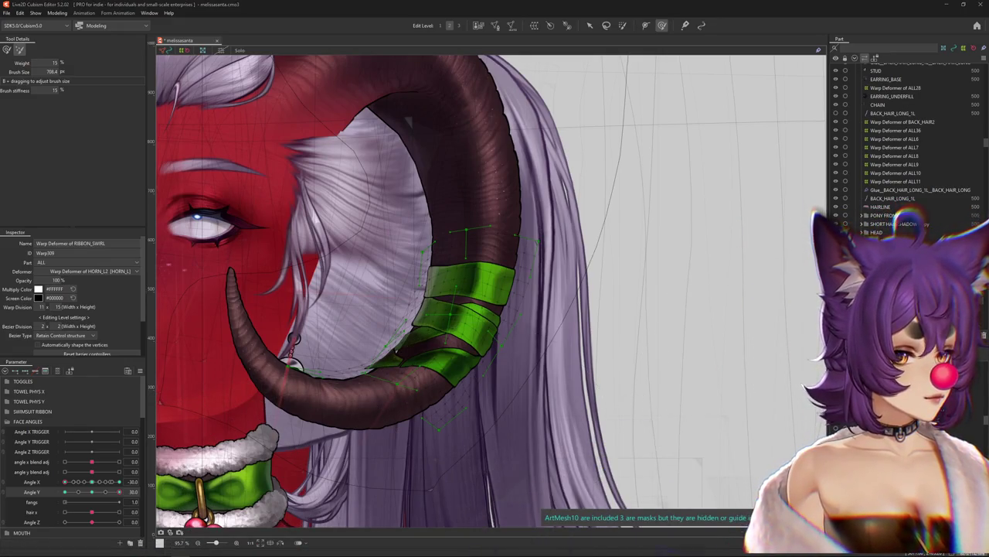
# - Expand the HEAD group and sculpt the ribbon onto the horn at Angle X -30, Angle Y 30 with a smaller brush
pyautogui.click(862, 232)
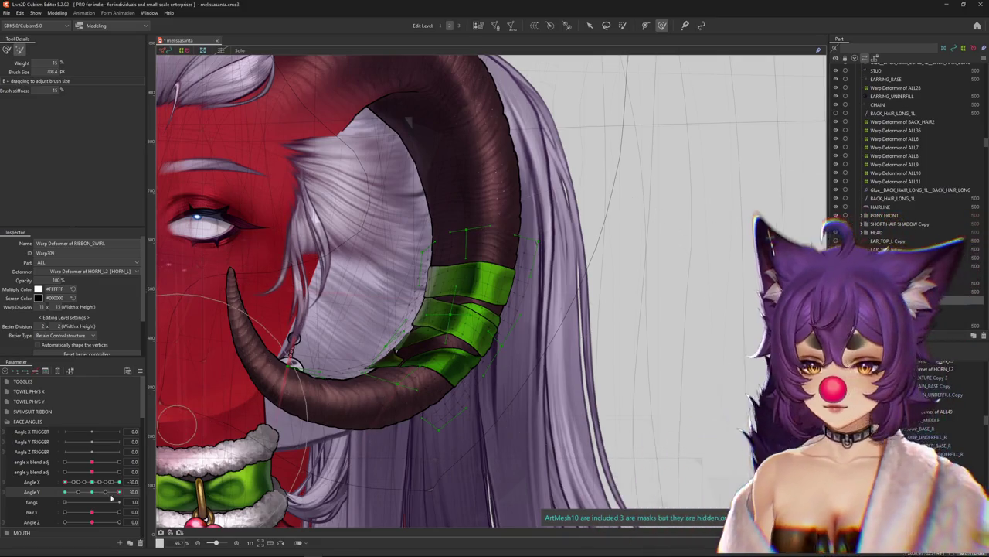
pyautogui.moveTo(119, 492); pyautogui.dragTo(121, 492)
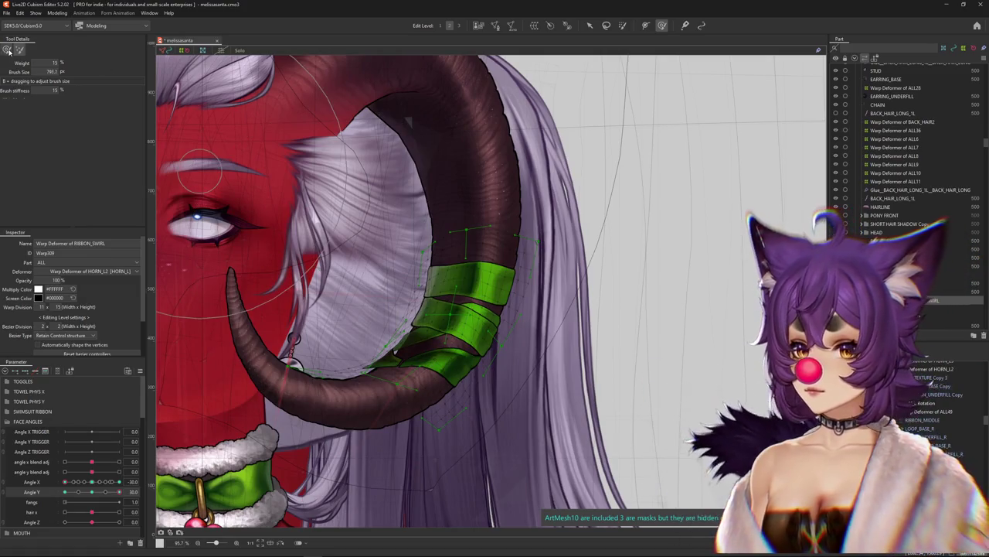
pyautogui.moveTo(119, 491)
pyautogui.mouseDown()
pyautogui.moveTo(99, 493)
pyautogui.moveTo(120, 491)
pyautogui.mouseUp()
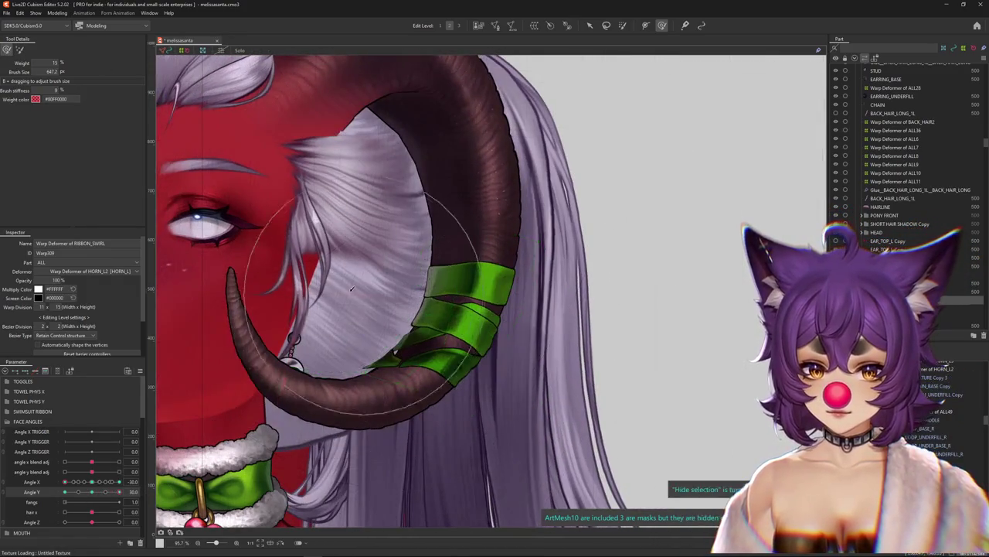
pyautogui.moveTo(349, 305)
pyautogui.mouseDown()
pyautogui.moveTo(399, 283)
pyautogui.moveTo(259, 359)
pyautogui.mouseUp()
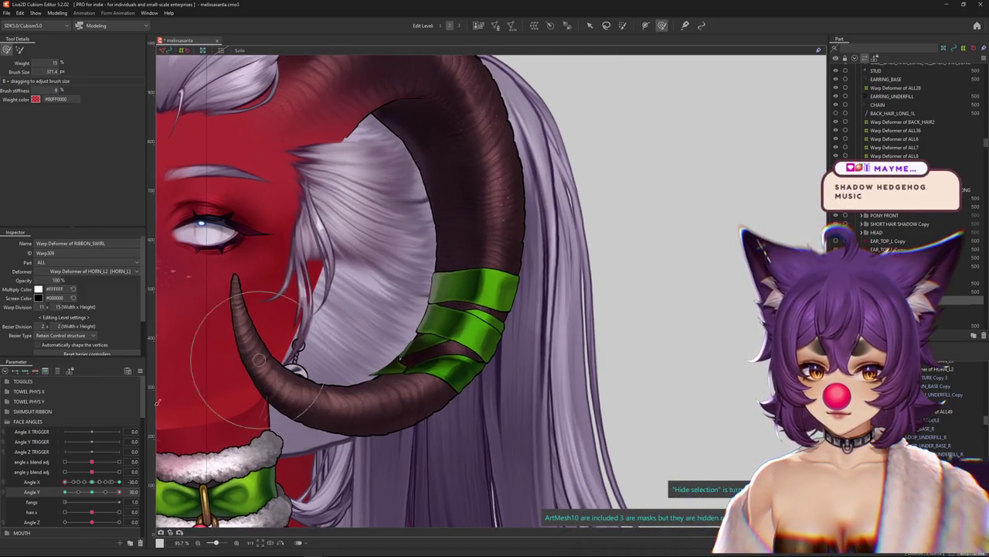
pyautogui.moveTo(85, 492); pyautogui.dragTo(120, 491)
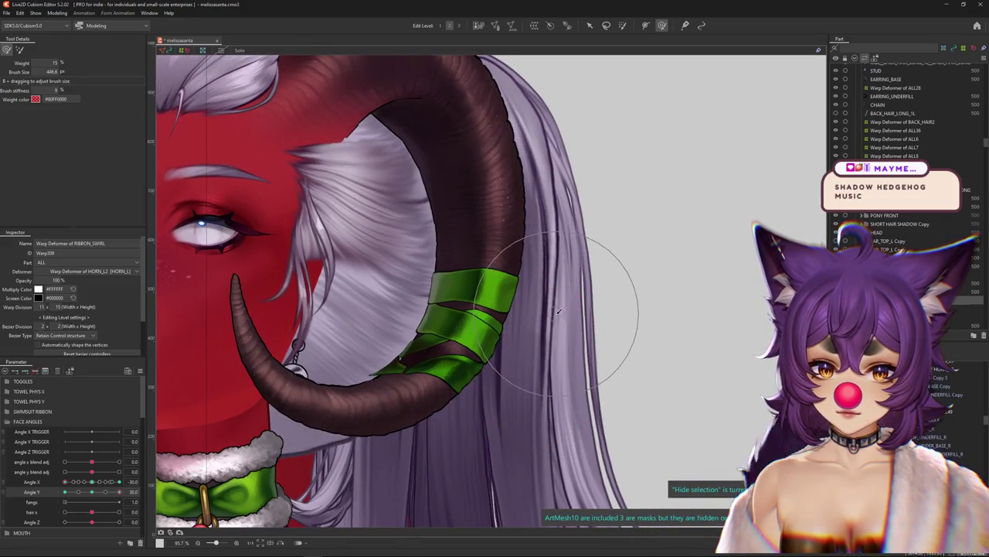
pyautogui.moveTo(558, 311); pyautogui.dragTo(781, 317)
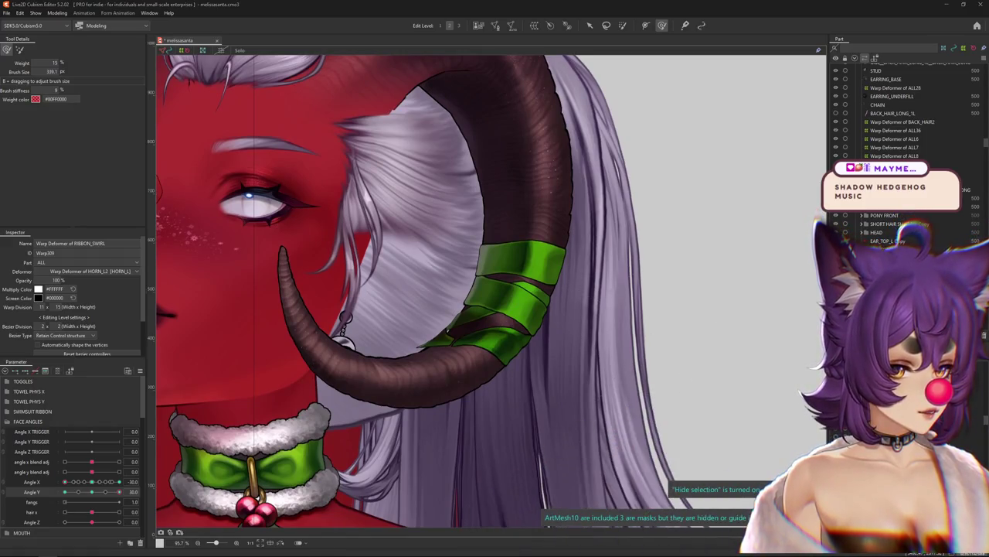
pyautogui.hotkey('alt', 'Tab')
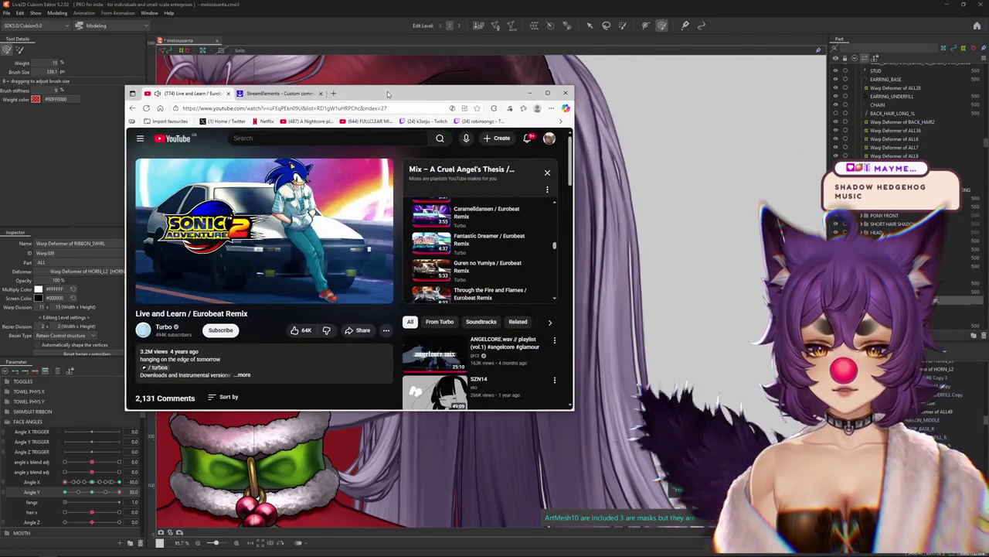
pyautogui.hotkey('alt', 'Tab')
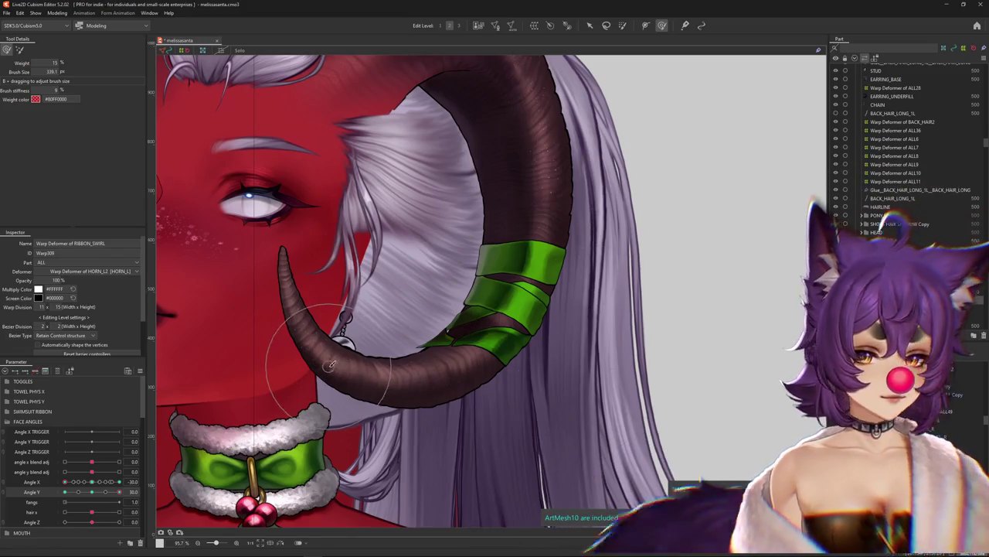
# - Pan and zoom toward the horn while scrubbing Angle X to check the ribbons follow
pyautogui.moveTo(92, 470)
pyautogui.mouseDown()
pyautogui.moveTo(90, 493)
pyautogui.moveTo(118, 492)
pyautogui.mouseUp()
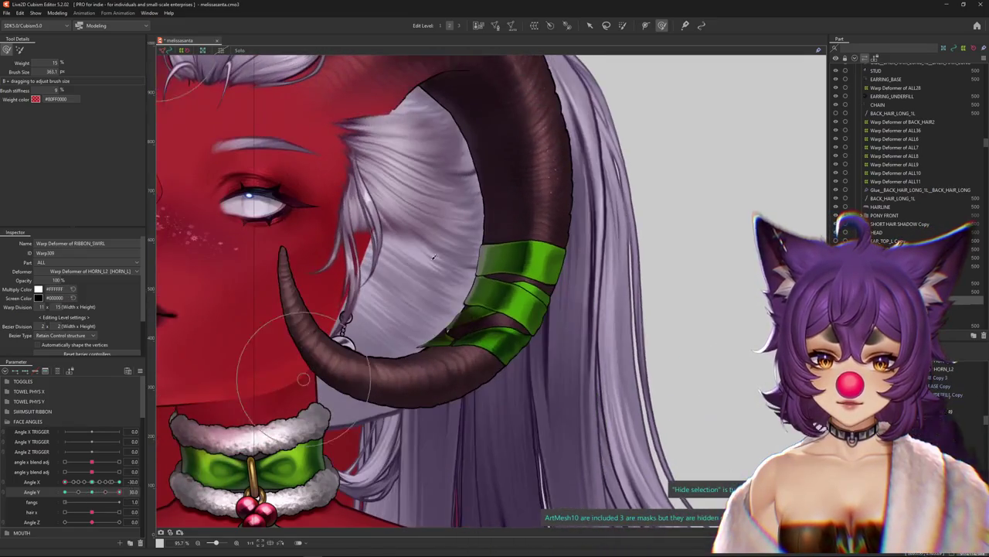
pyautogui.moveTo(443, 296); pyautogui.dragTo(412, 341)
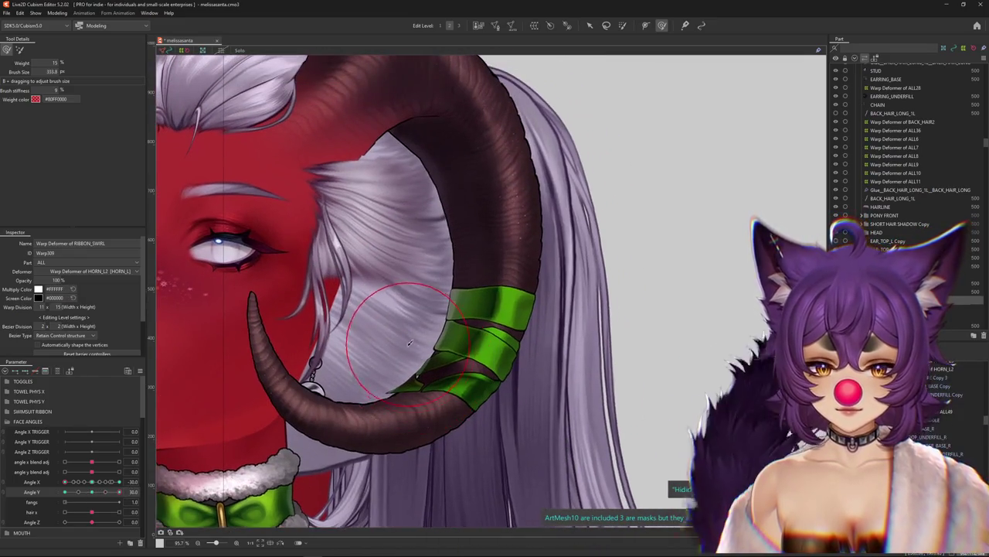
pyautogui.scroll(-2, 405, 348)
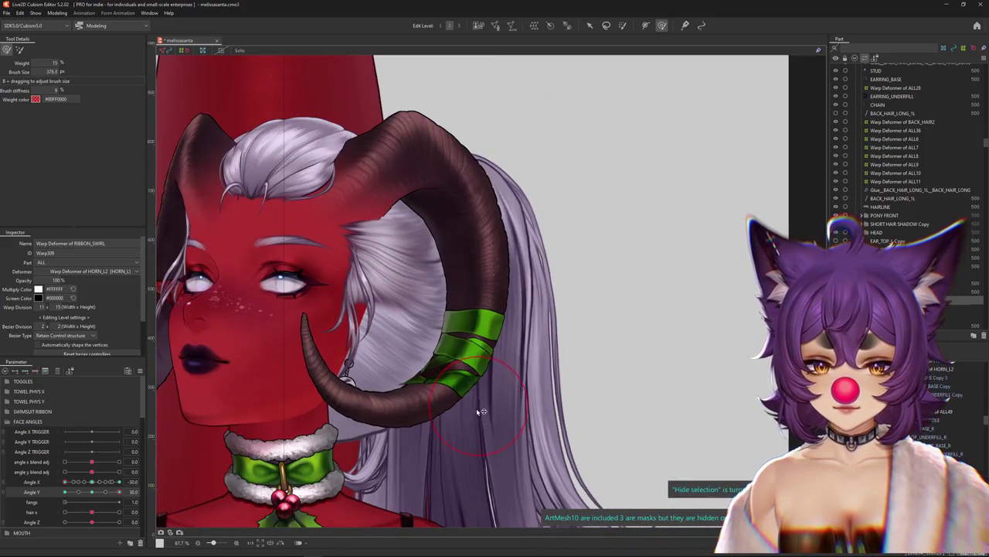
pyautogui.moveTo(92, 485); pyautogui.dragTo(60, 491)
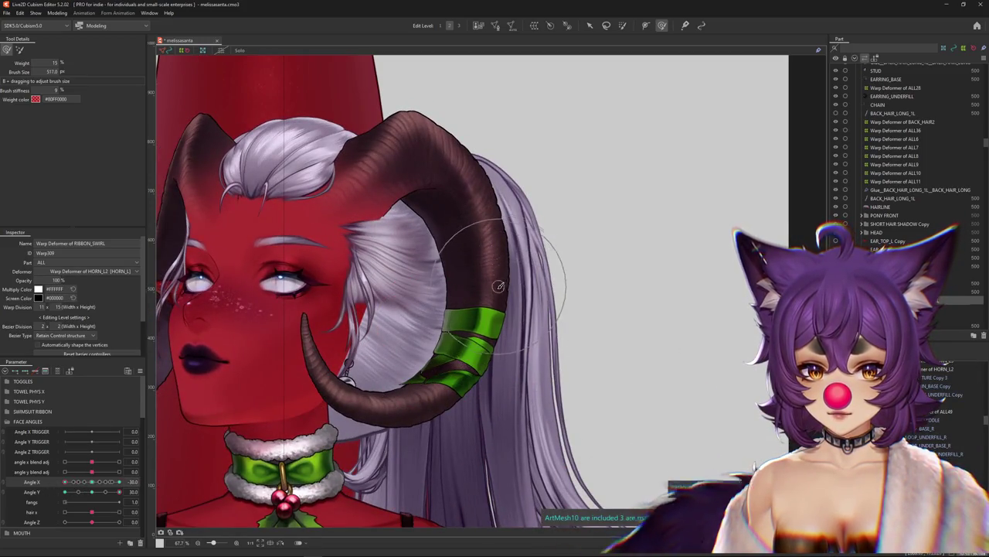
pyautogui.moveTo(97, 482); pyautogui.dragTo(65, 481)
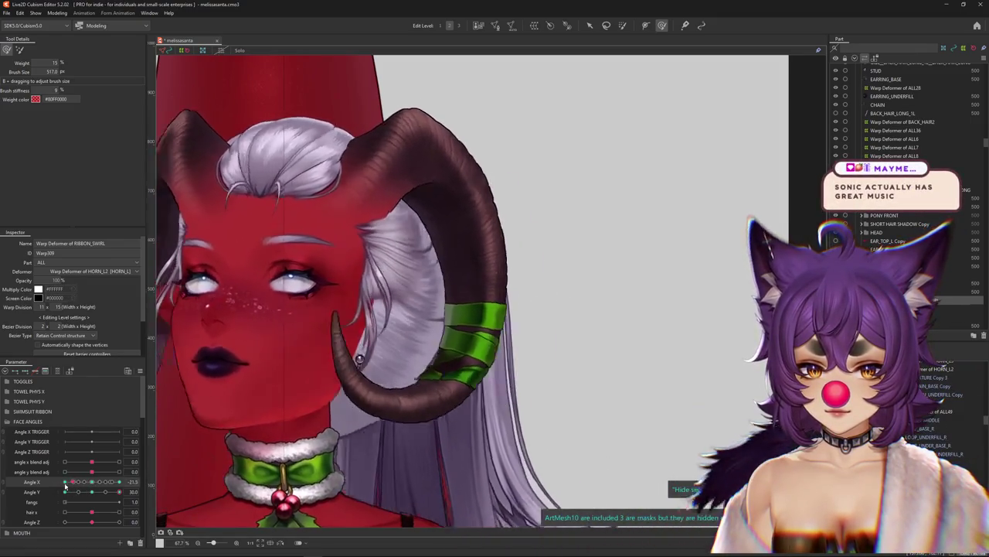
pyautogui.scroll(1, 452, 386)
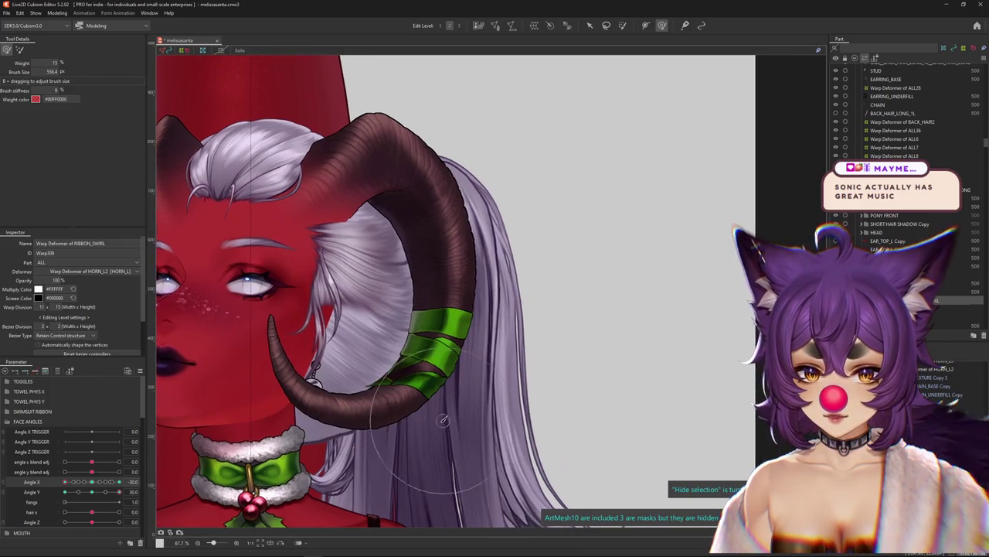
pyautogui.scroll(1, 452, 386)
pyautogui.scroll(1, 452, 386)
pyautogui.moveTo(93, 482); pyautogui.dragTo(65, 482)
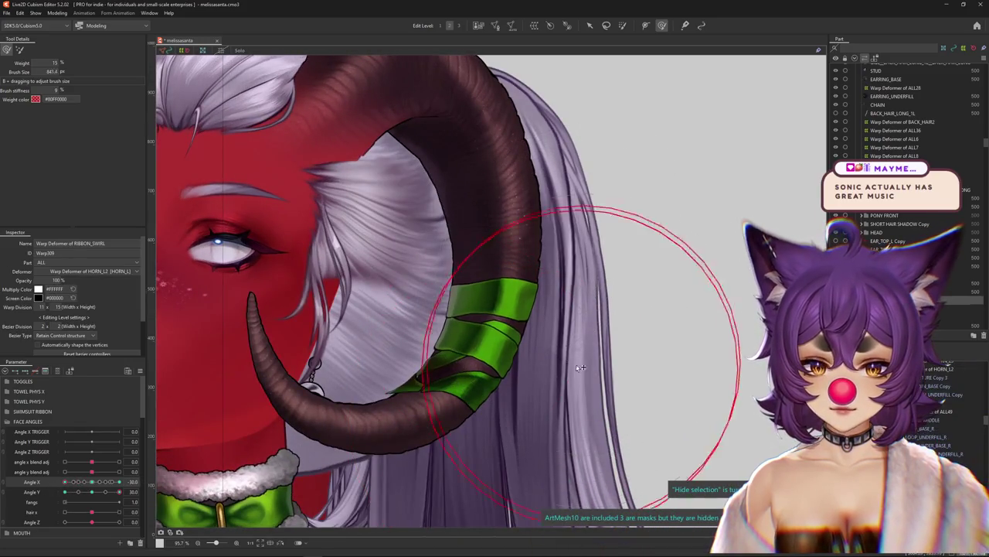
pyautogui.moveTo(64, 477); pyautogui.dragTo(59, 487)
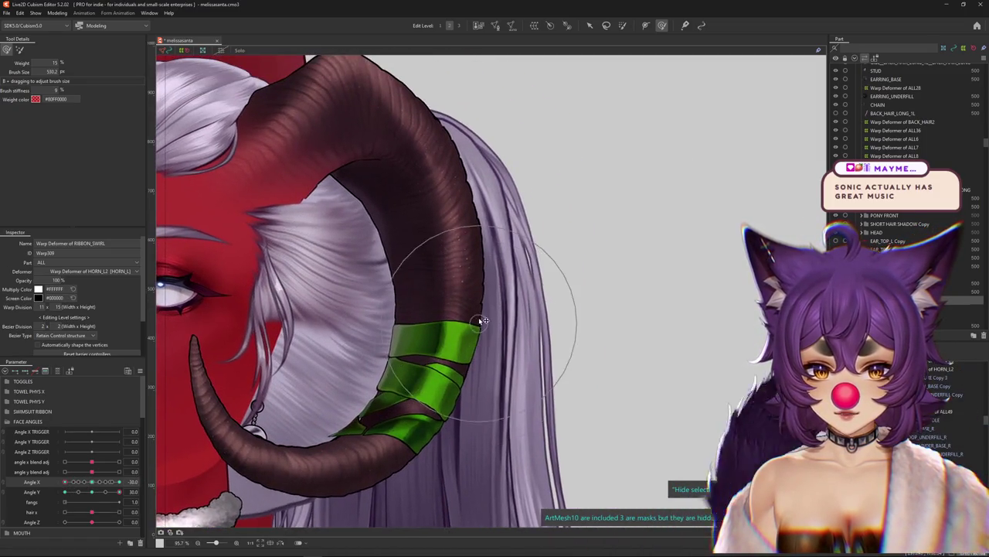
pyautogui.moveTo(65, 482)
pyautogui.mouseDown()
pyautogui.moveTo(92, 485)
pyautogui.moveTo(65, 482)
pyautogui.mouseUp()
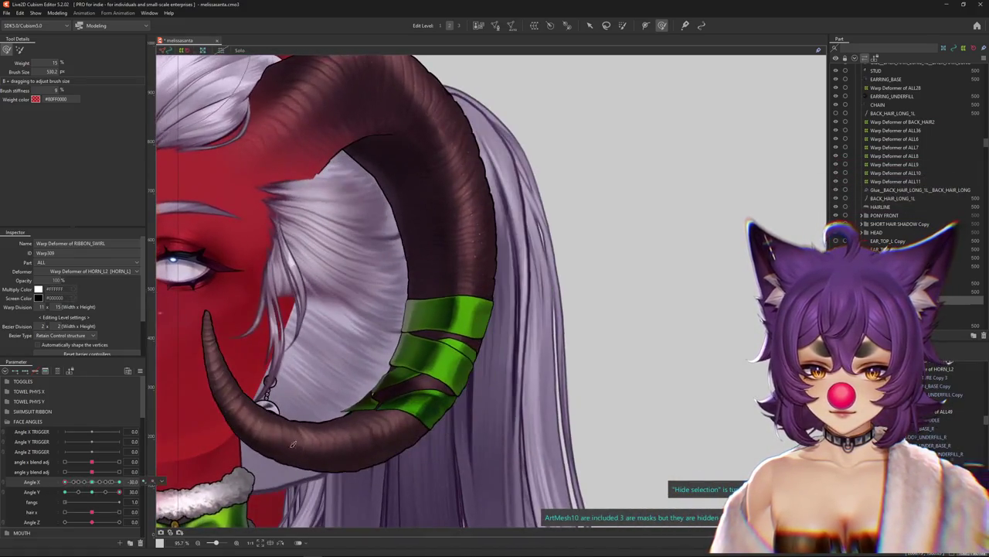
# - Enlarge the brush, toggle the ribbon warp grid, and touch up the ribbon deformation
pyautogui.moveTo(426, 450)
pyautogui.mouseDown()
pyautogui.moveTo(534, 431)
pyautogui.moveTo(510, 397)
pyautogui.mouseUp()
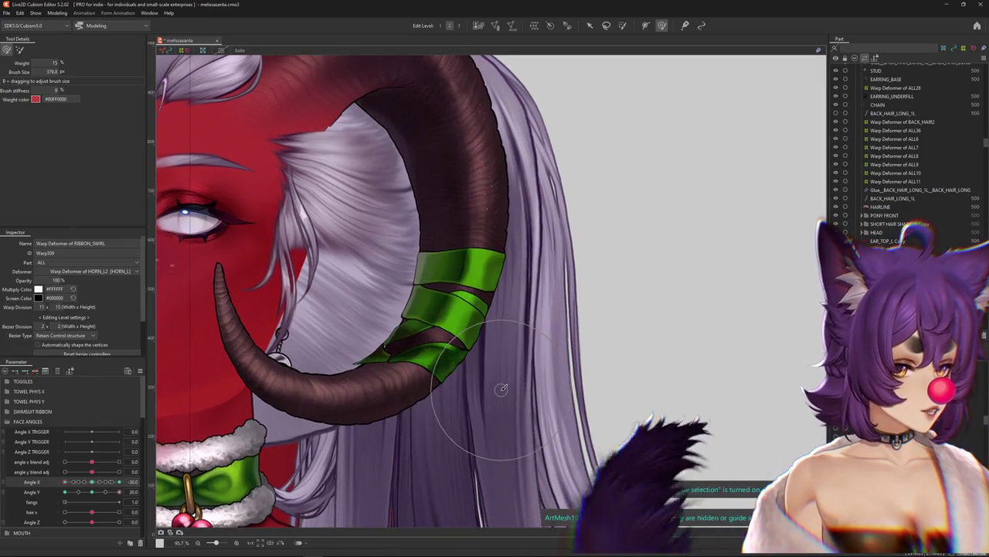
pyautogui.moveTo(65, 481)
pyautogui.mouseDown()
pyautogui.moveTo(92, 484)
pyautogui.moveTo(73, 482)
pyautogui.moveTo(91, 484)
pyautogui.moveTo(75, 481)
pyautogui.moveTo(78, 471)
pyautogui.moveTo(40, 483)
pyautogui.mouseUp()
pyautogui.scroll(-4, 304, 362)
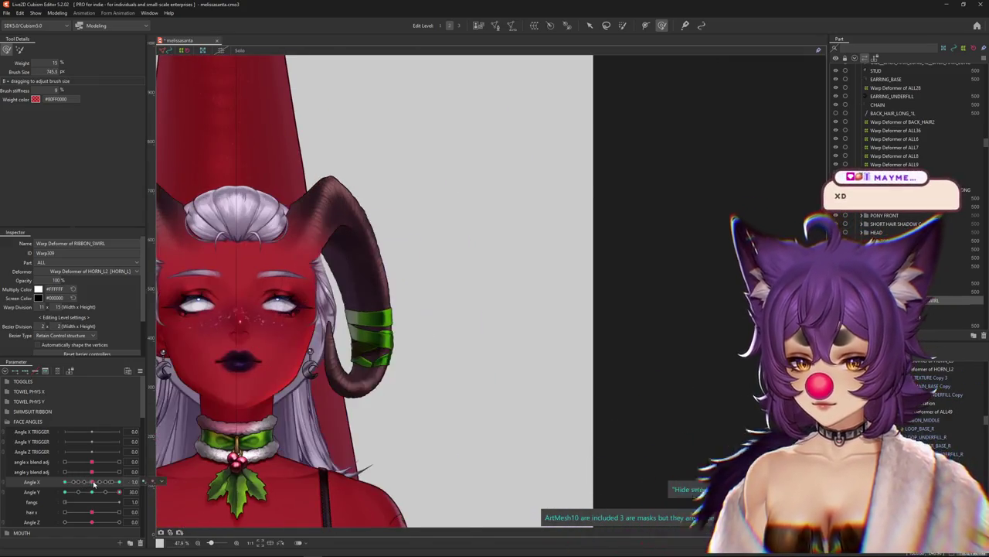
pyautogui.scroll(2, 286, 384)
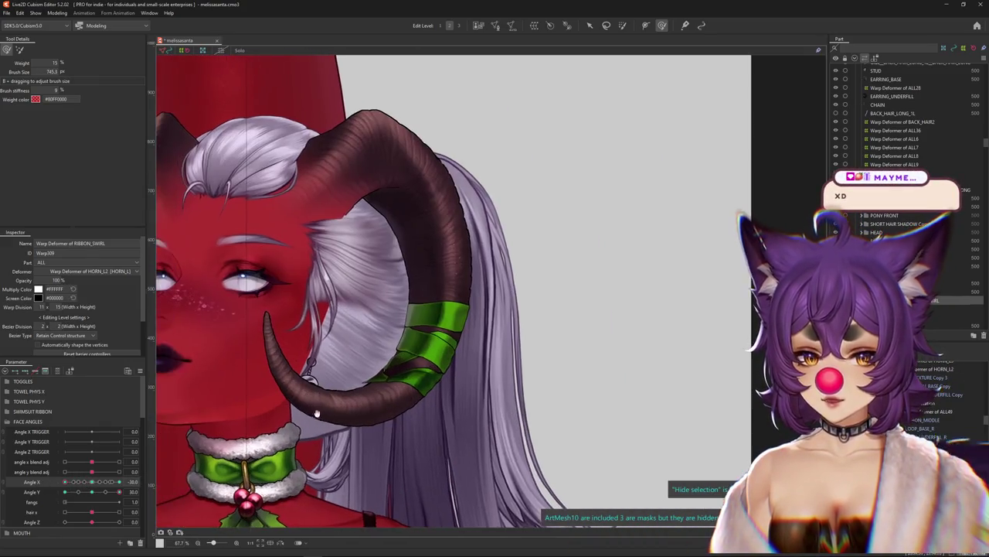
pyautogui.click(19, 49)
pyautogui.scroll(2, 417, 369)
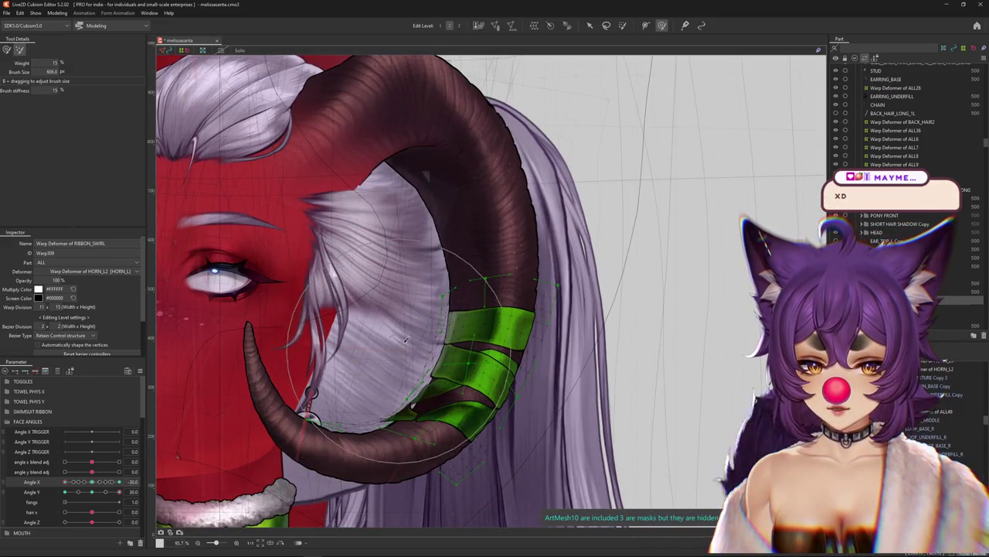
pyautogui.click(6, 49)
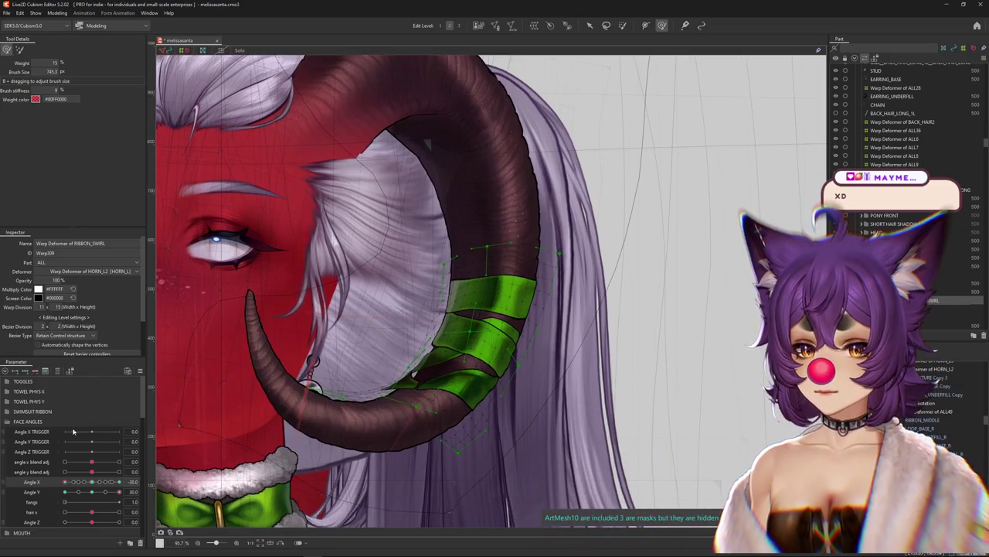
pyautogui.moveTo(92, 482); pyautogui.dragTo(65, 481)
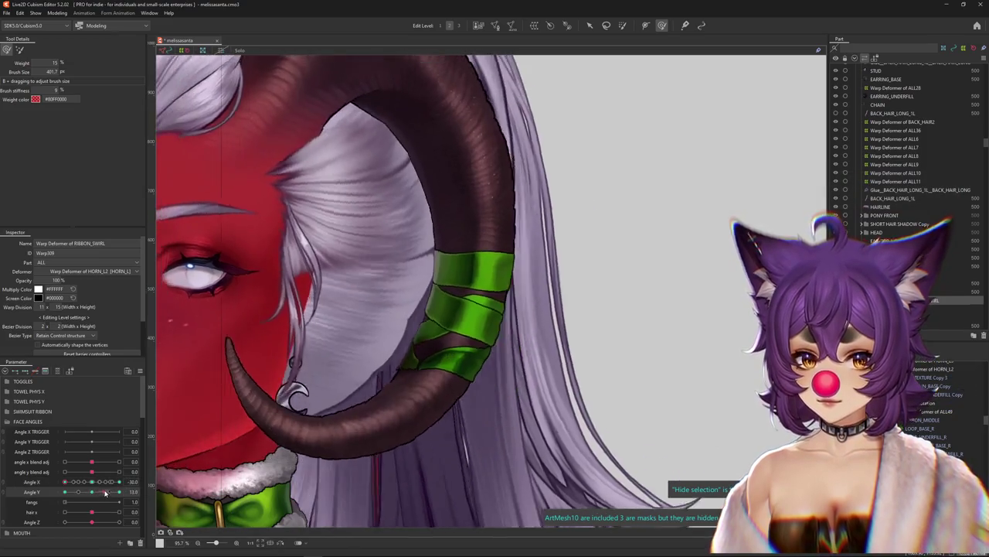
# - Scrub Angle Y and Angle X through the keyform poses, zooming out to see the whole head
pyautogui.moveTo(91, 492); pyautogui.dragTo(119, 491)
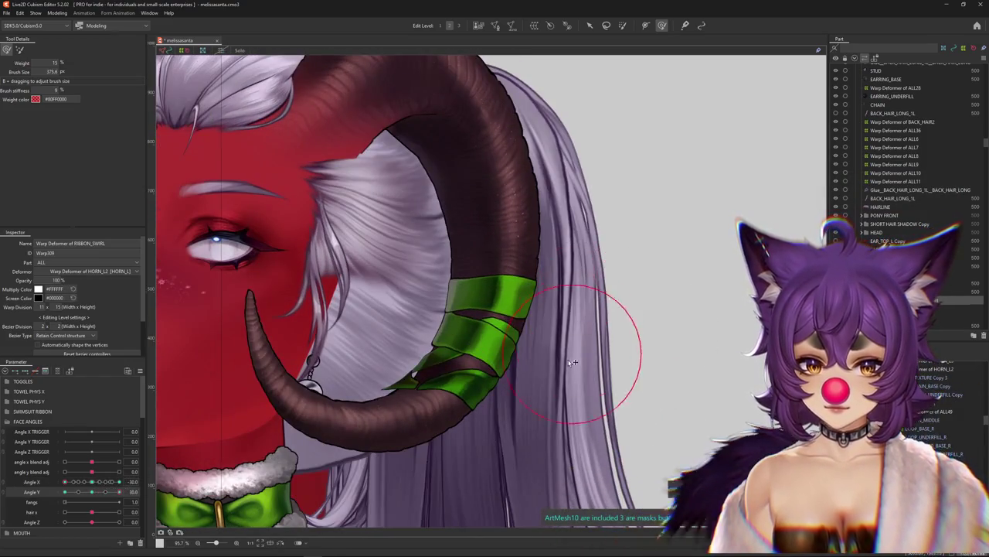
pyautogui.moveTo(89, 483); pyautogui.dragTo(65, 482)
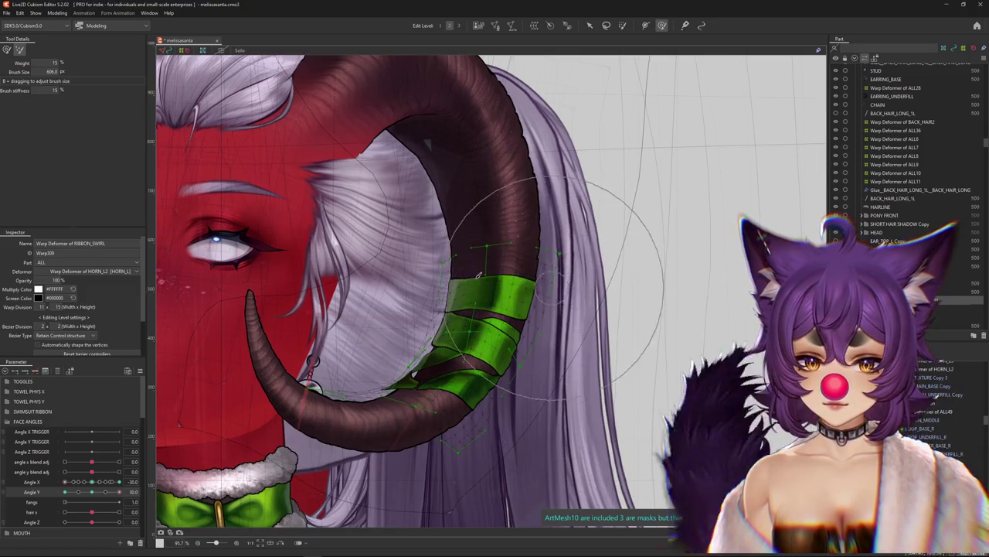
pyautogui.click(6, 50)
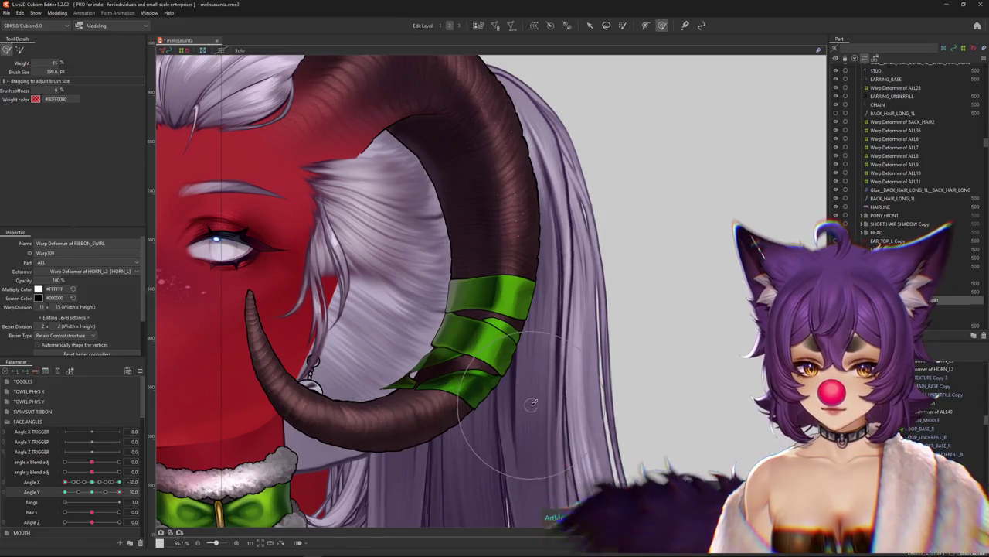
pyautogui.click(90, 482)
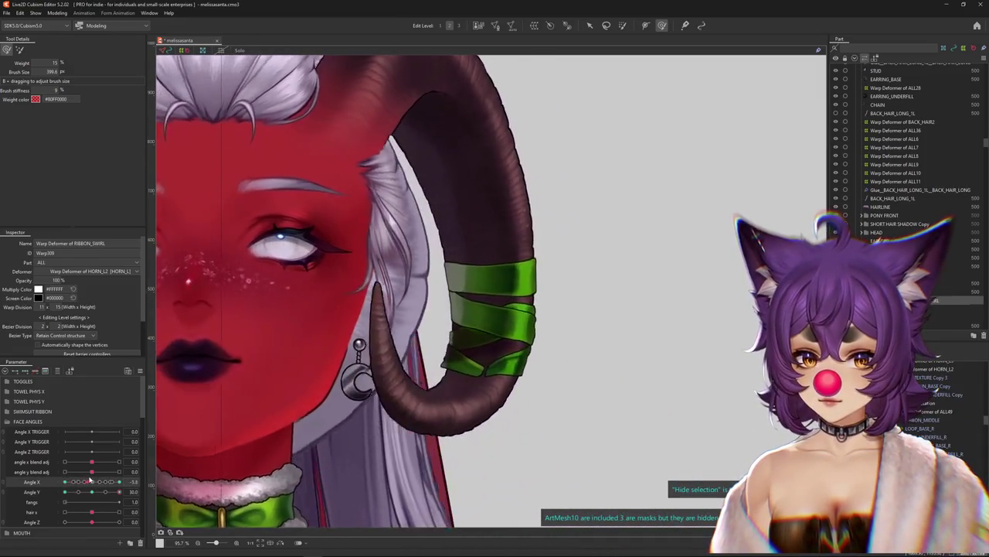
pyautogui.hotkey('ctrl', '-')
pyautogui.moveTo(93, 481)
pyautogui.mouseDown()
pyautogui.moveTo(64, 472)
pyautogui.moveTo(119, 491)
pyautogui.mouseUp()
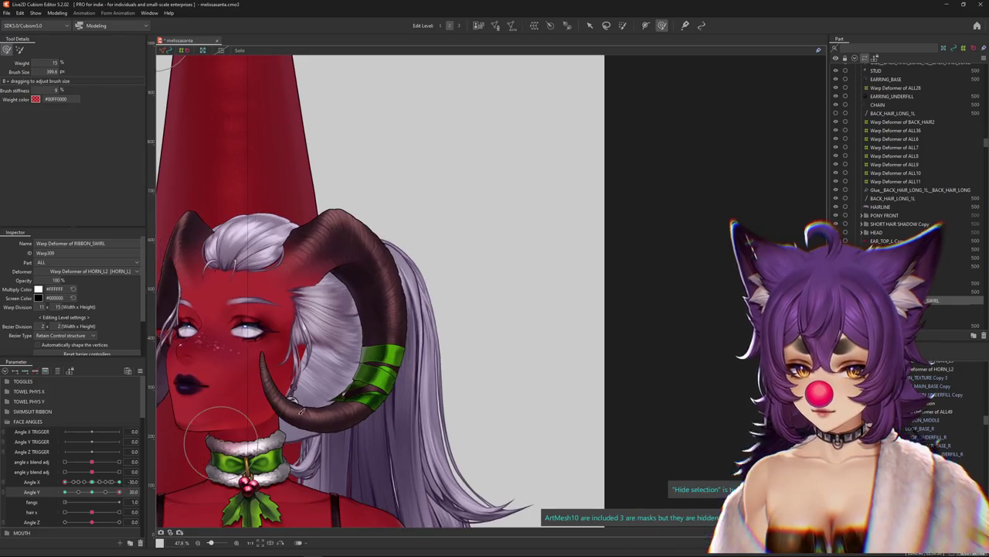
pyautogui.scroll(2, 296, 421)
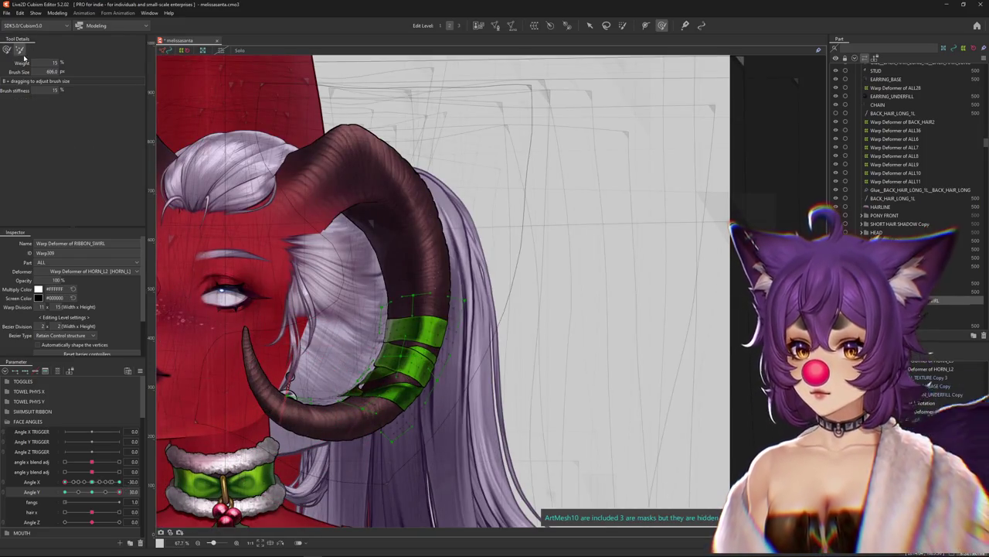
pyautogui.scroll(1, 345, 408)
pyautogui.scroll(2, 345, 408)
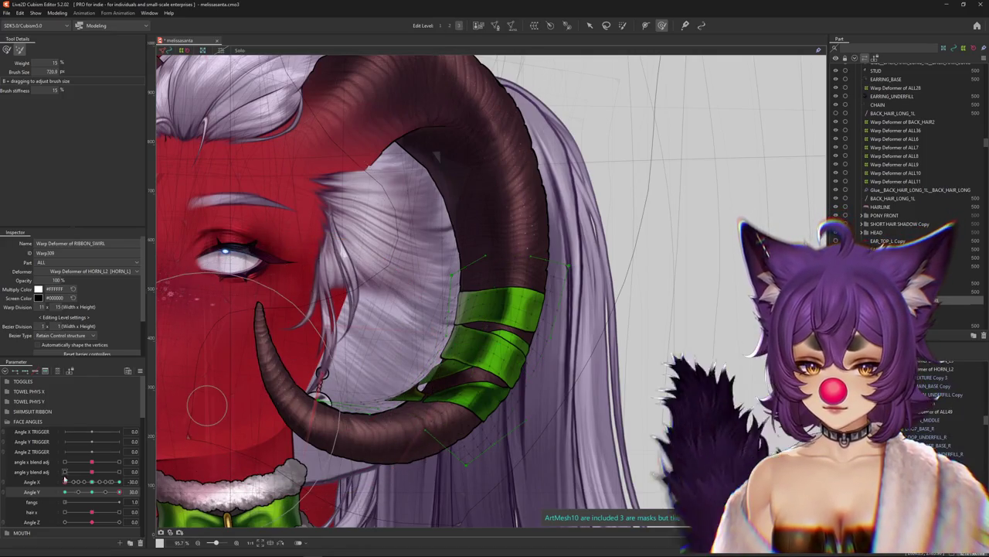
pyautogui.moveTo(119, 492)
pyautogui.mouseDown()
pyautogui.moveTo(91, 492)
pyautogui.moveTo(120, 492)
pyautogui.mouseUp()
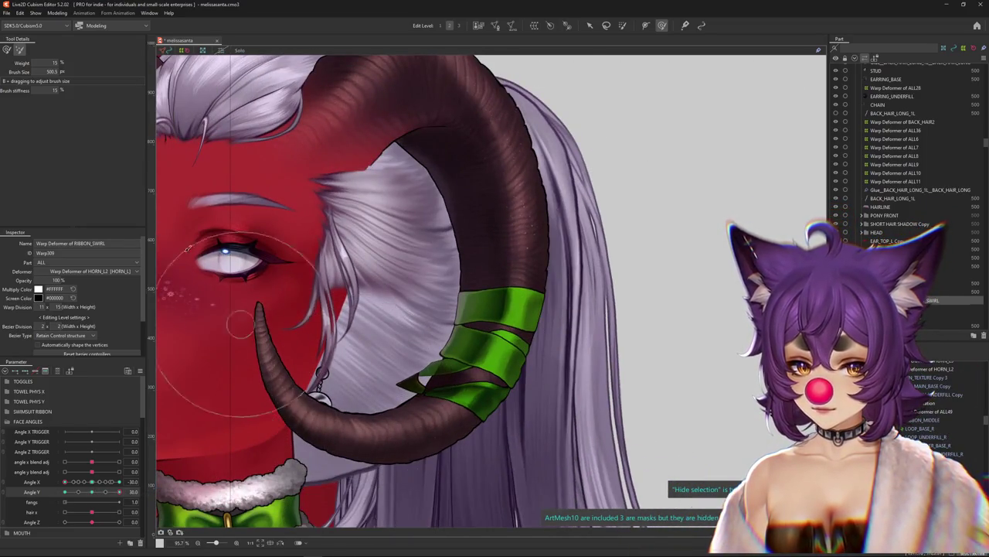
# - Toggle the ribbon mesh overlay and shrink the brush to touch up the ribbon
pyautogui.moveTo(380, 361); pyautogui.dragTo(334, 327)
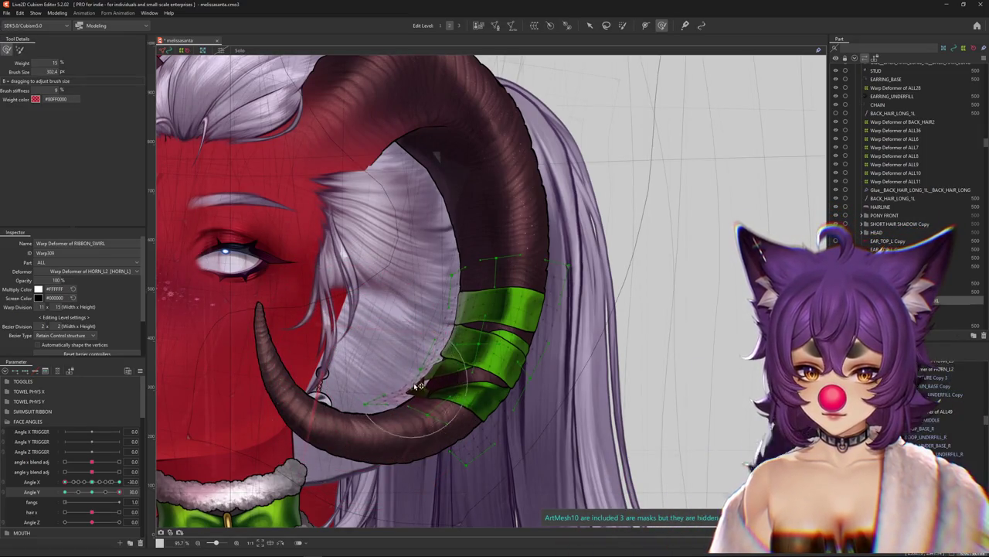
pyautogui.moveTo(418, 385); pyautogui.dragTo(417, 366)
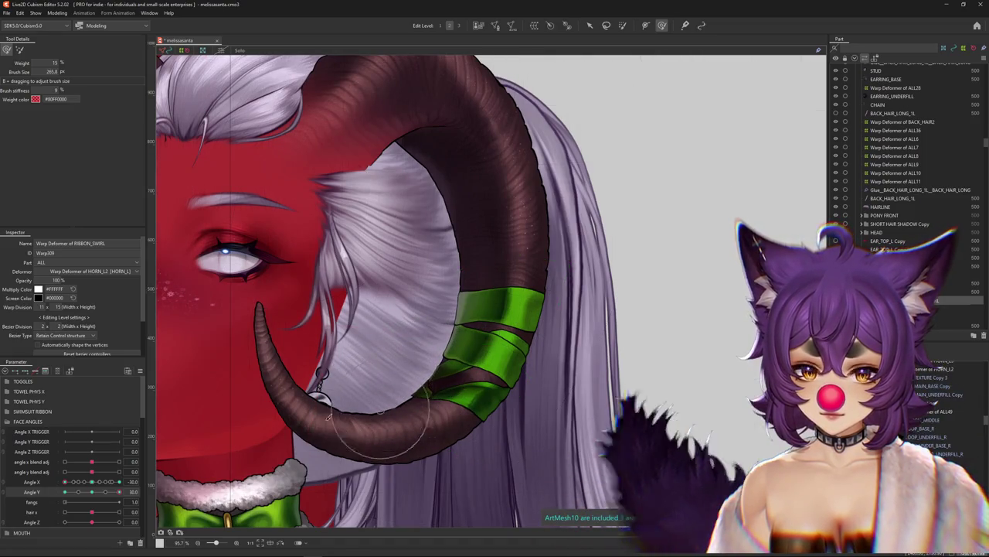
pyautogui.moveTo(119, 491); pyautogui.dragTo(131, 492)
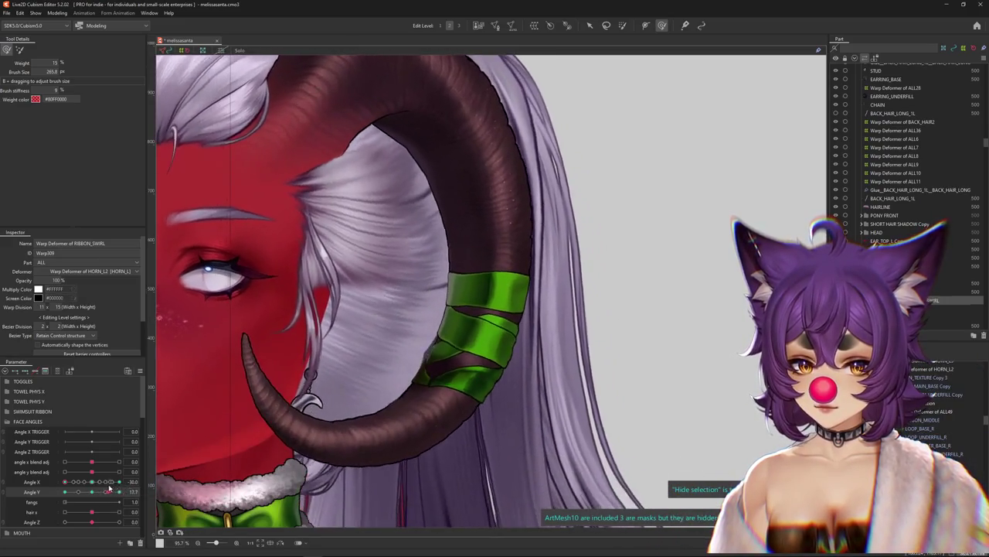
pyautogui.moveTo(457, 379); pyautogui.dragTo(403, 387)
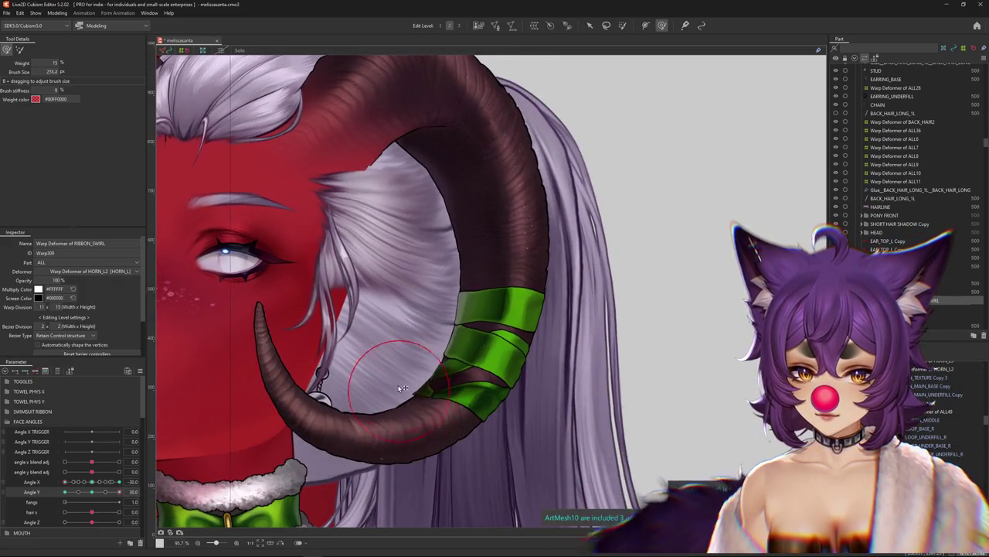
pyautogui.scroll(-1, 437, 337)
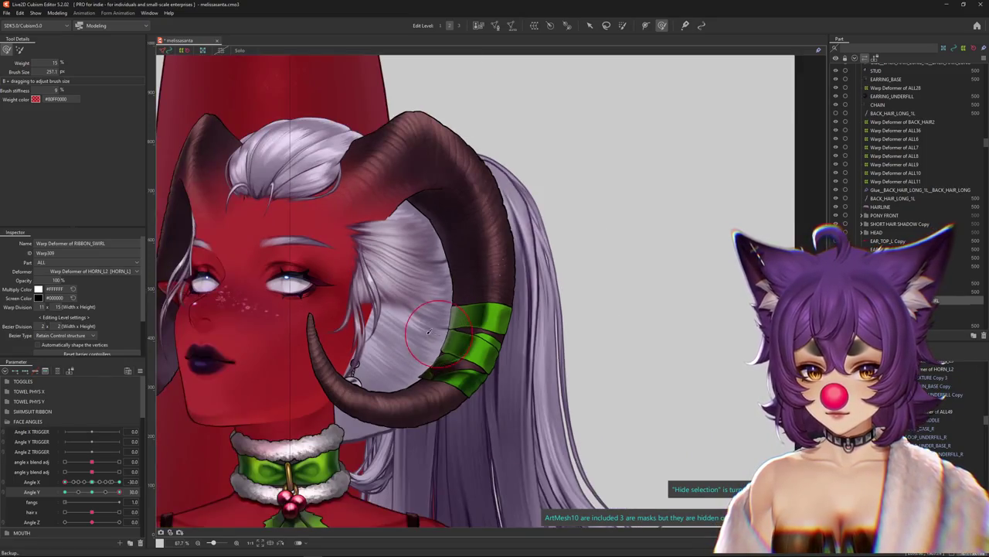
pyautogui.moveTo(90, 472); pyautogui.dragTo(91, 471)
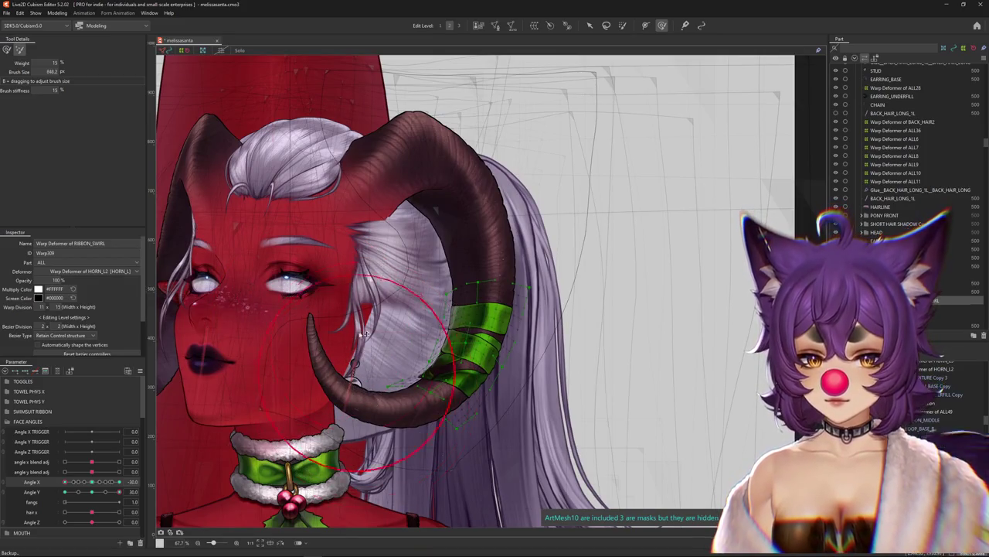
pyautogui.moveTo(65, 481)
pyautogui.mouseDown()
pyautogui.moveTo(92, 482)
pyautogui.moveTo(65, 482)
pyautogui.mouseUp()
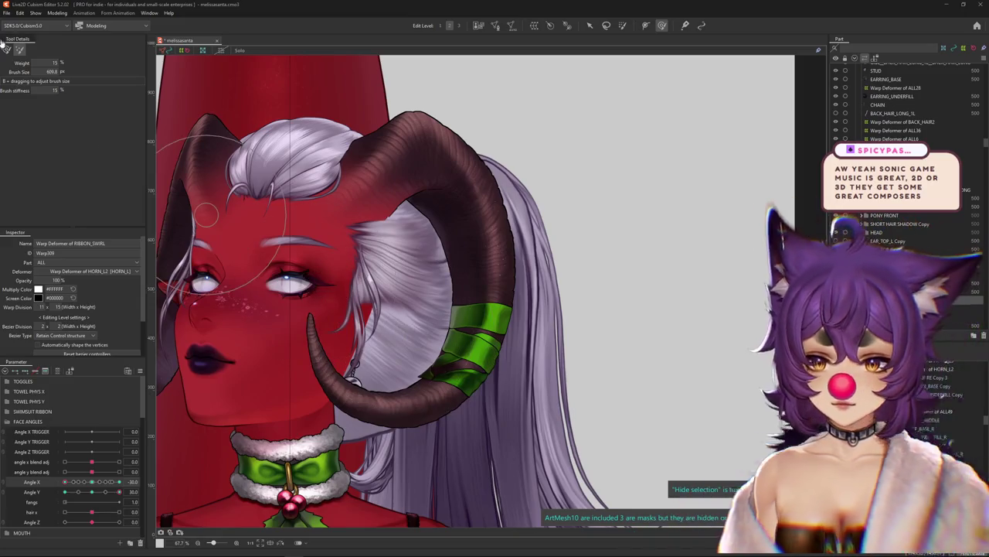
# - Change the brush's deformation mode and preview the head tilting up and down
pyautogui.scroll(2, 432, 334)
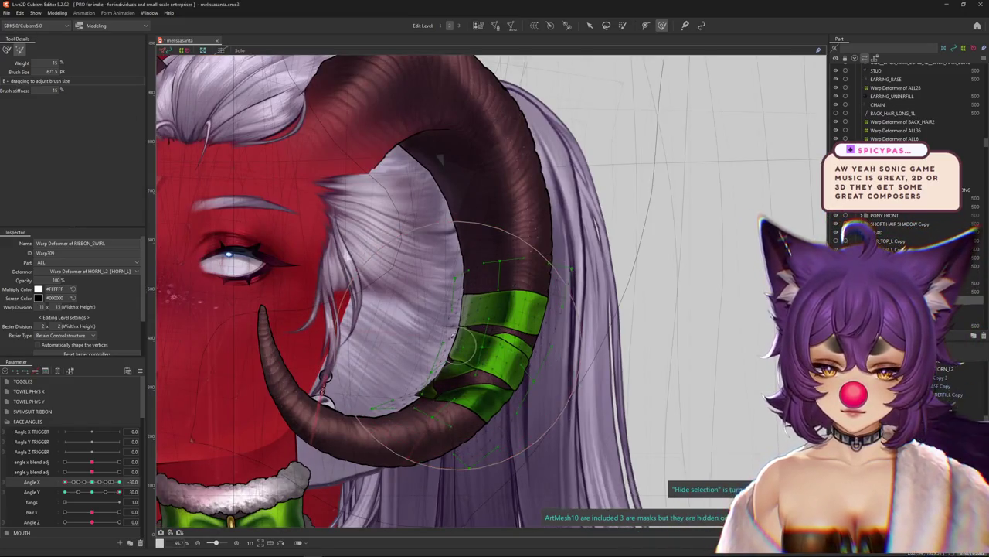
pyautogui.click(6, 49)
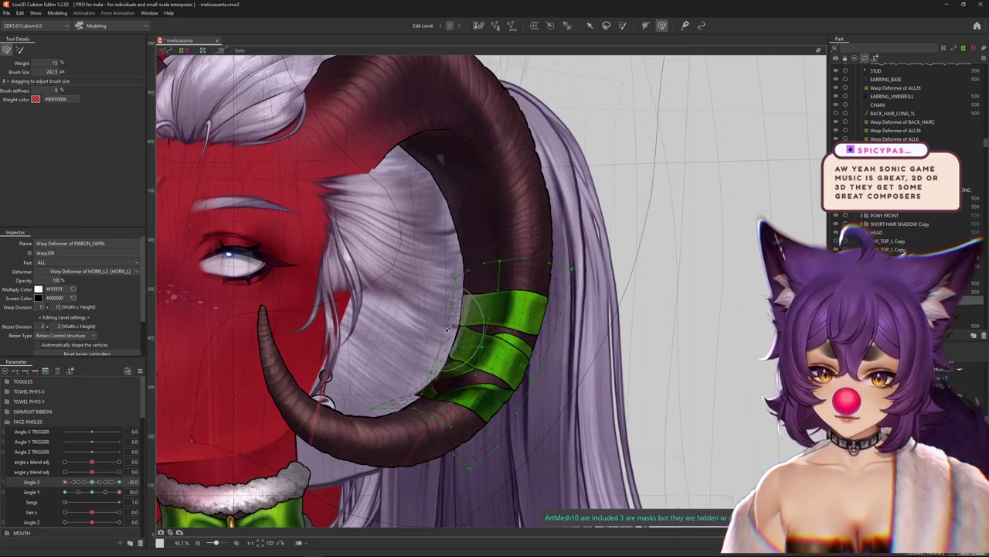
pyautogui.scroll(-3, 445, 329)
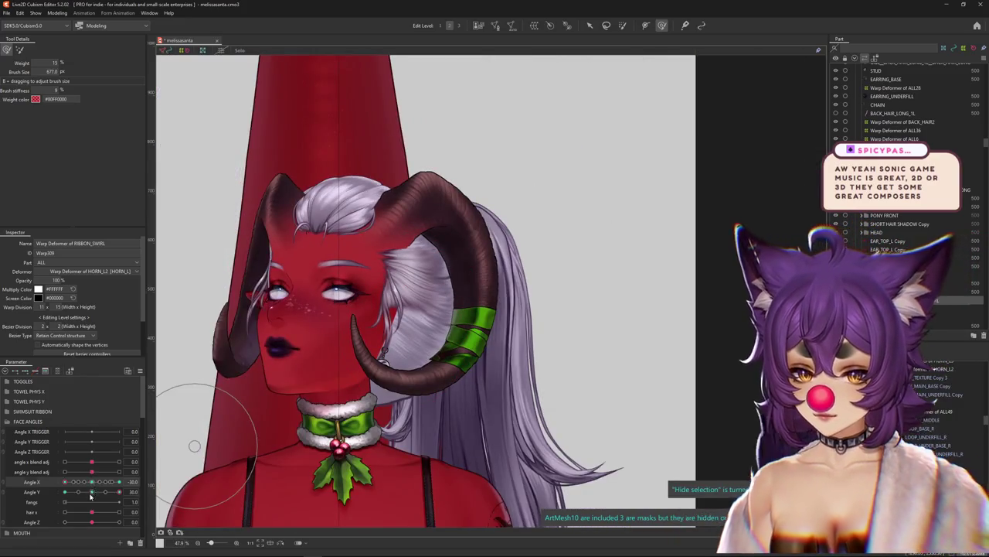
pyautogui.moveTo(90, 496)
pyautogui.mouseDown()
pyautogui.moveTo(121, 491)
pyautogui.moveTo(97, 497)
pyautogui.moveTo(64, 484)
pyautogui.mouseUp()
pyautogui.scroll(2, 454, 383)
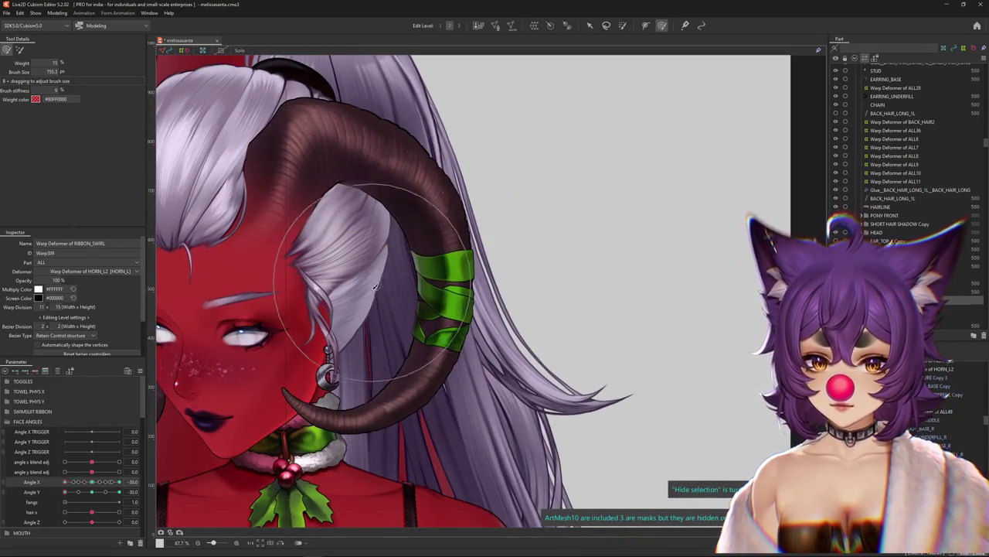
# - Shrink the brush and reshape the ribbon bands onto the horn at Angle Y -30
pyautogui.moveTo(368, 258); pyautogui.dragTo(363, 323)
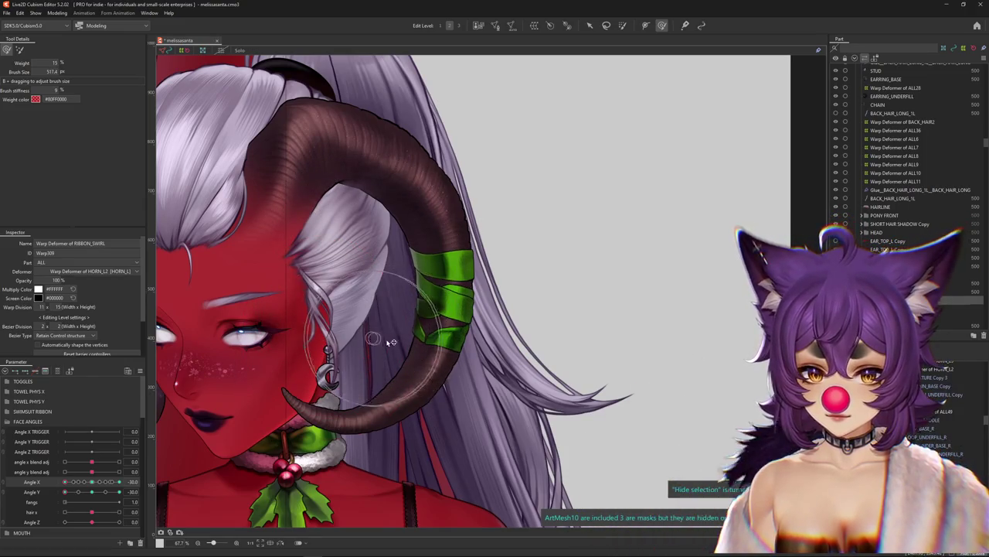
pyautogui.moveTo(65, 481); pyautogui.dragTo(65, 482)
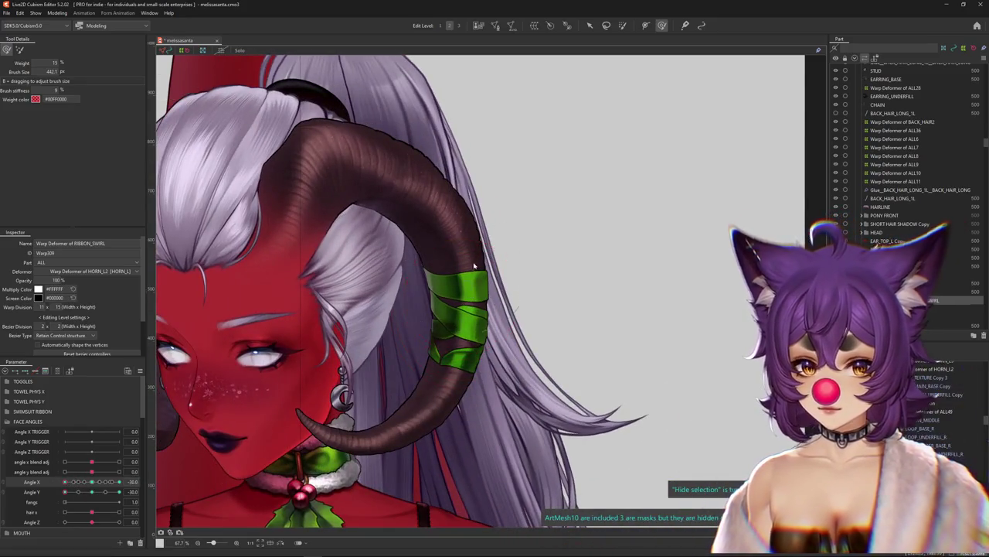
pyautogui.moveTo(474, 266); pyautogui.dragTo(461, 252)
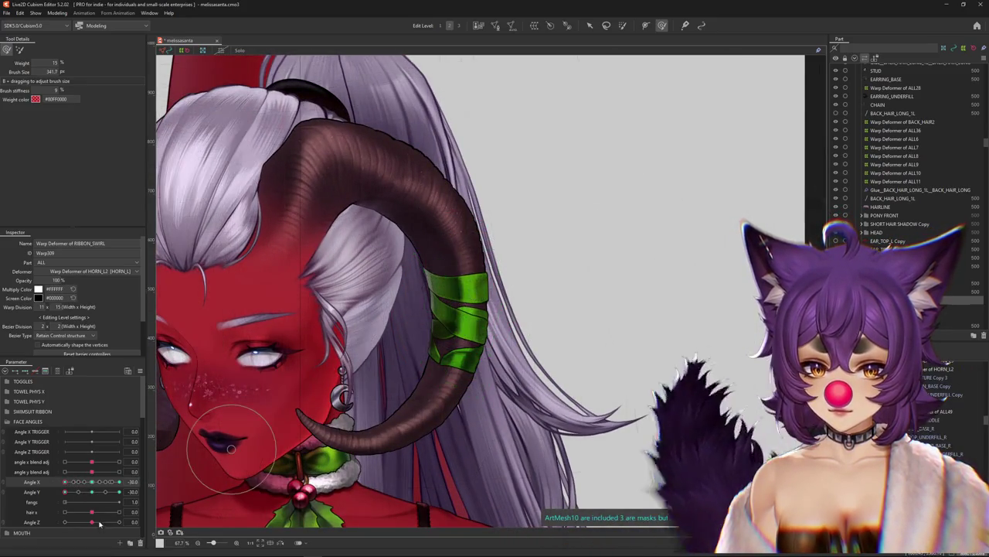
pyautogui.moveTo(65, 482)
pyautogui.mouseDown()
pyautogui.moveTo(71, 501)
pyautogui.moveTo(113, 496)
pyautogui.moveTo(65, 491)
pyautogui.mouseUp()
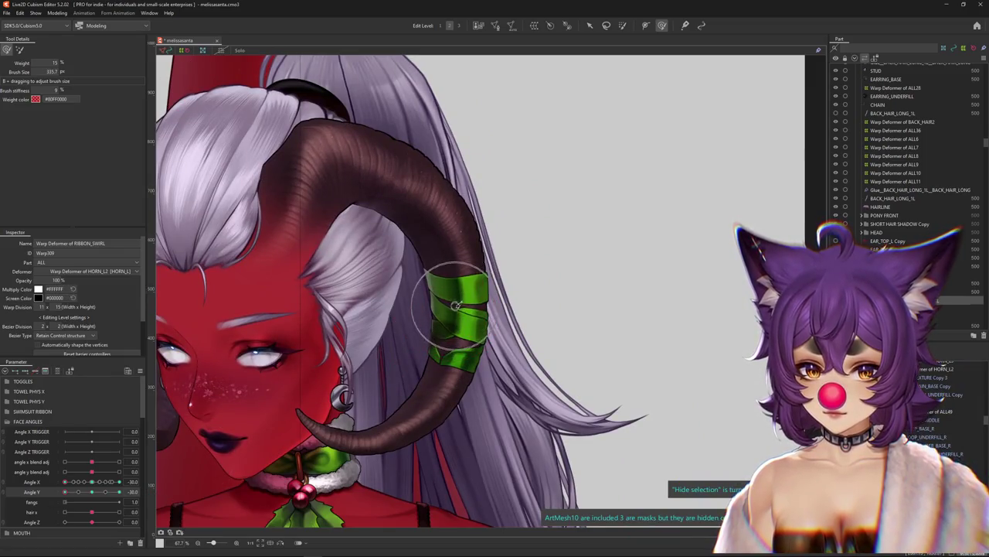
pyautogui.scroll(-3, 460, 378)
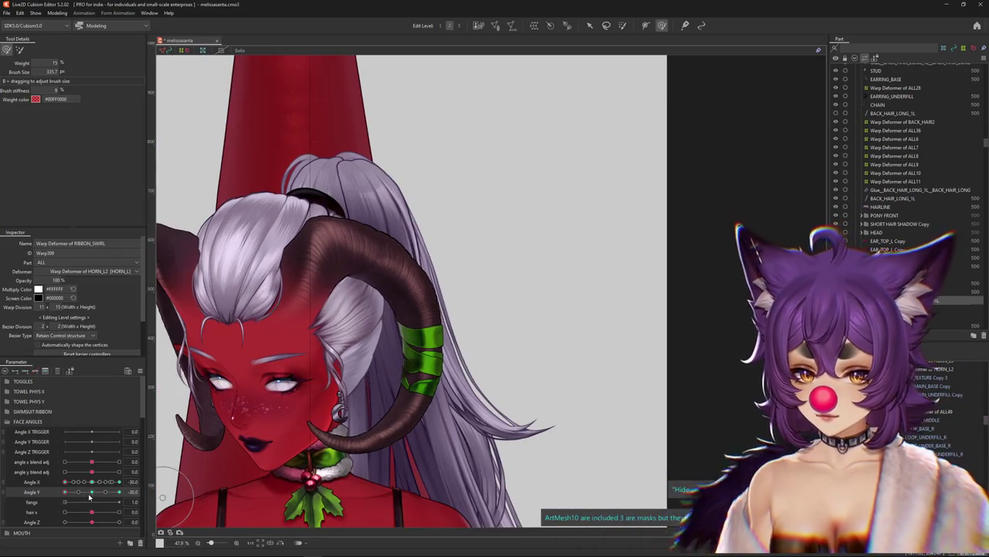
pyautogui.moveTo(65, 491)
pyautogui.mouseDown()
pyautogui.moveTo(113, 496)
pyautogui.moveTo(65, 491)
pyautogui.mouseUp()
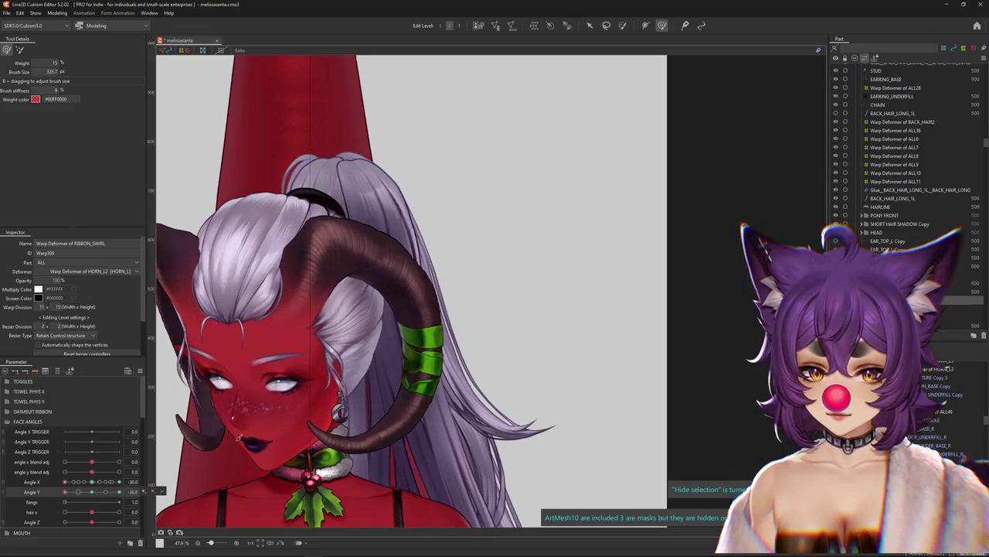
# - Tilt the head up to Angle Y 30 and enlarge the deform brush
pyautogui.moveTo(458, 418); pyautogui.dragTo(467, 351)
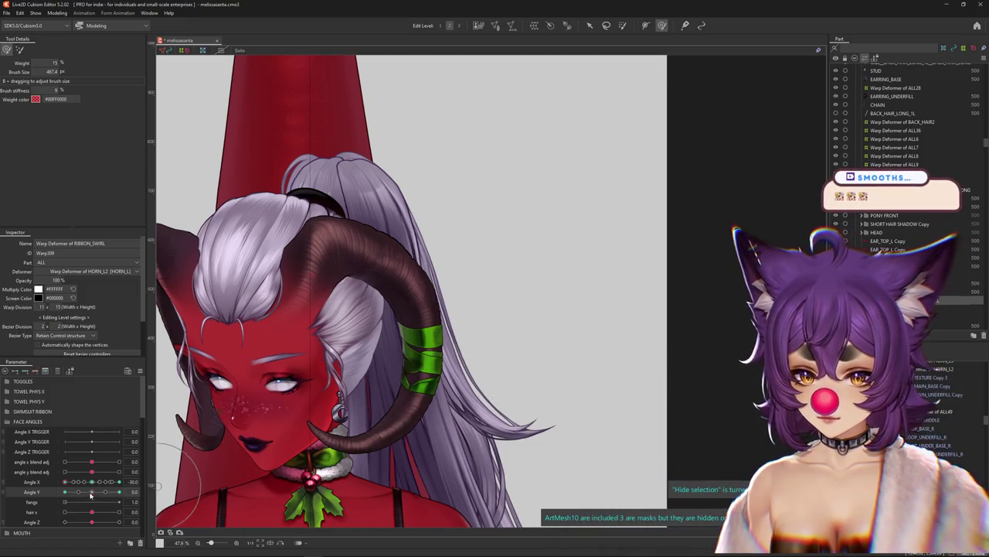
pyautogui.moveTo(65, 492)
pyautogui.mouseDown()
pyautogui.moveTo(127, 492)
pyautogui.moveTo(116, 491)
pyautogui.mouseUp()
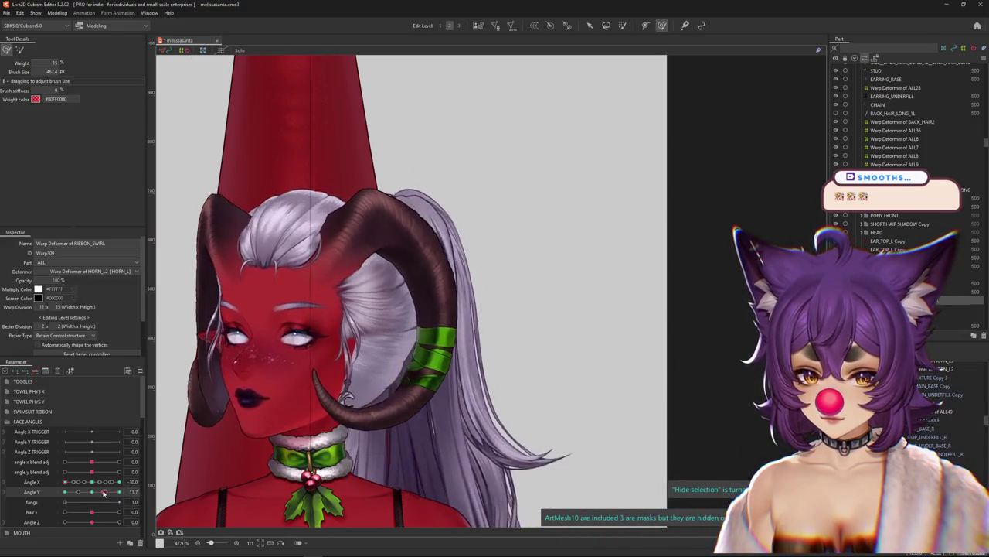
pyautogui.scroll(3, 381, 378)
pyautogui.moveTo(380, 377); pyautogui.dragTo(364, 379)
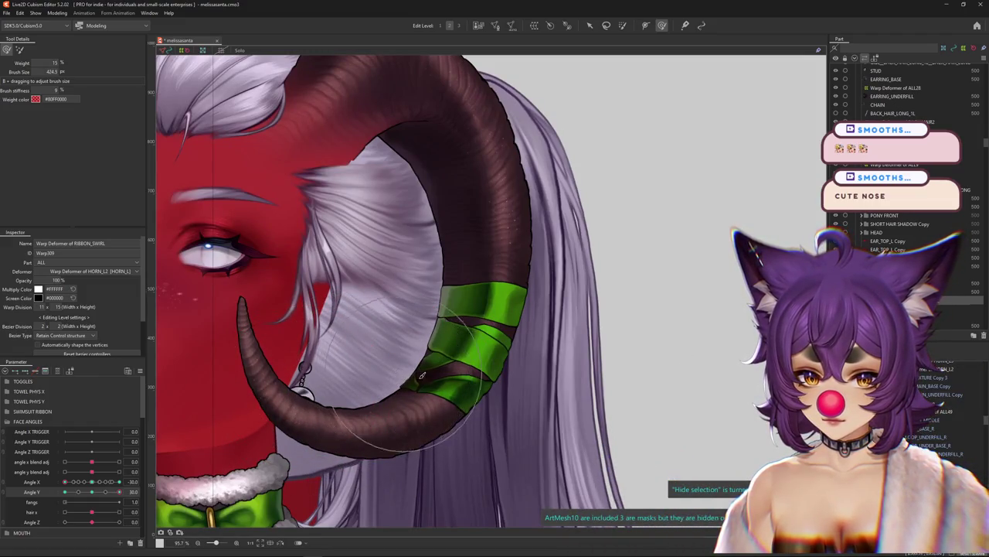
# - Resize the brush and reshape the ribbon bands along the horn at Angle X -30, Angle Y 30
pyautogui.moveTo(405, 350); pyautogui.dragTo(420, 320)
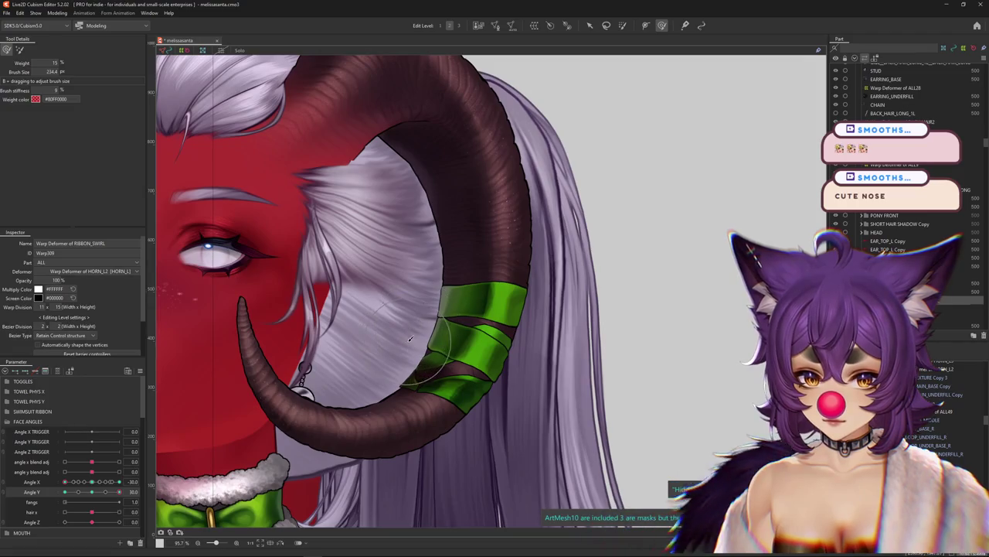
pyautogui.scroll(-2, 411, 339)
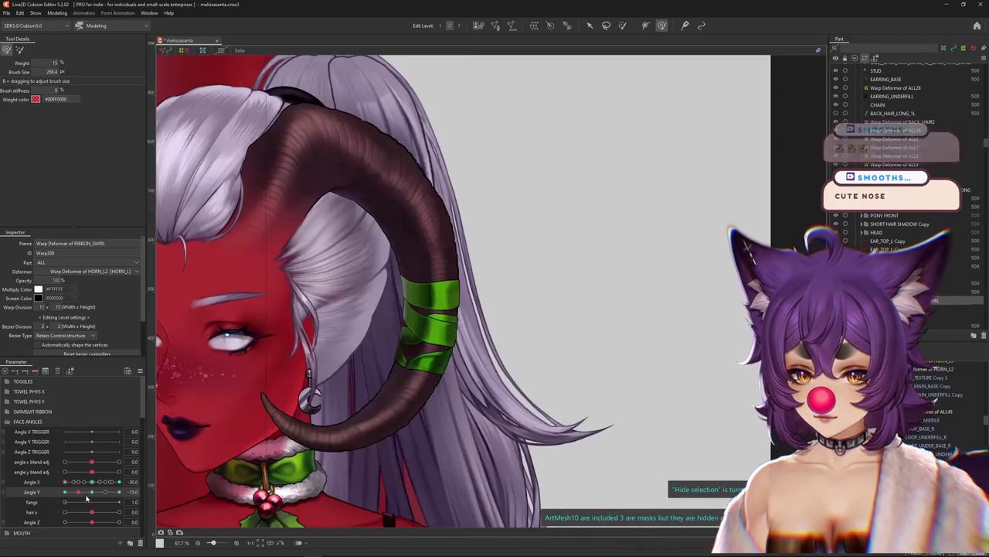
pyautogui.moveTo(91, 491); pyautogui.dragTo(150, 484)
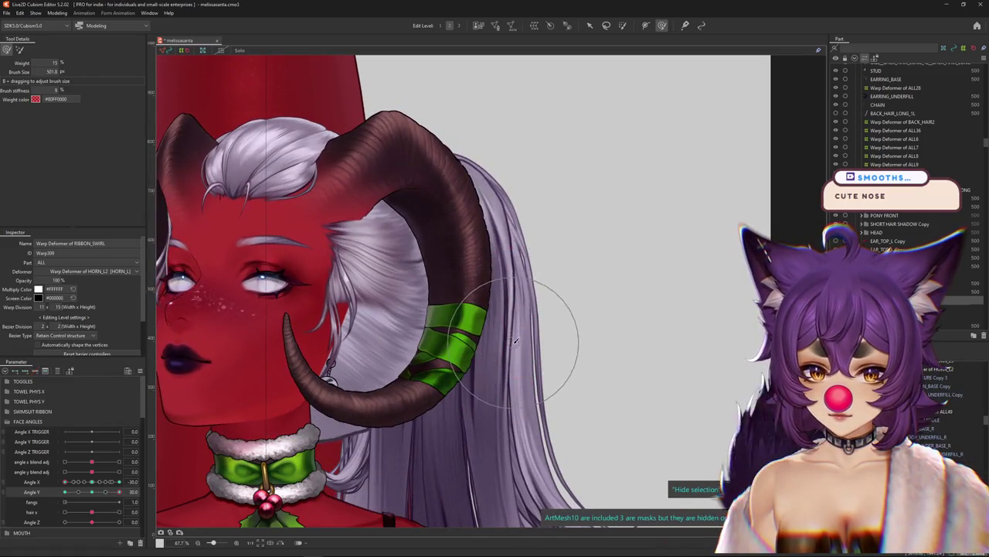
pyautogui.moveTo(515, 340); pyautogui.dragTo(486, 383)
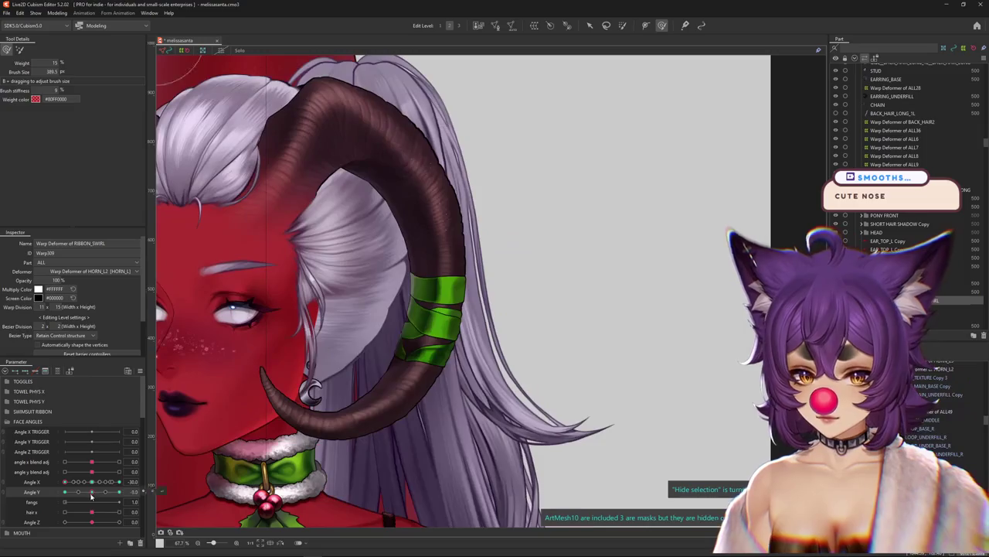
pyautogui.moveTo(479, 313); pyautogui.dragTo(101, 503)
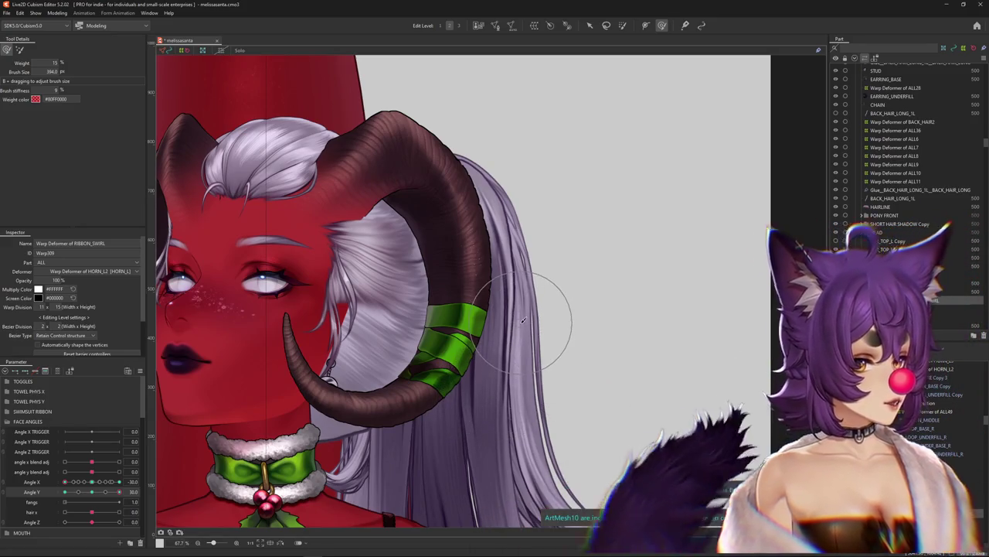
pyautogui.moveTo(331, 377); pyautogui.dragTo(543, 346)
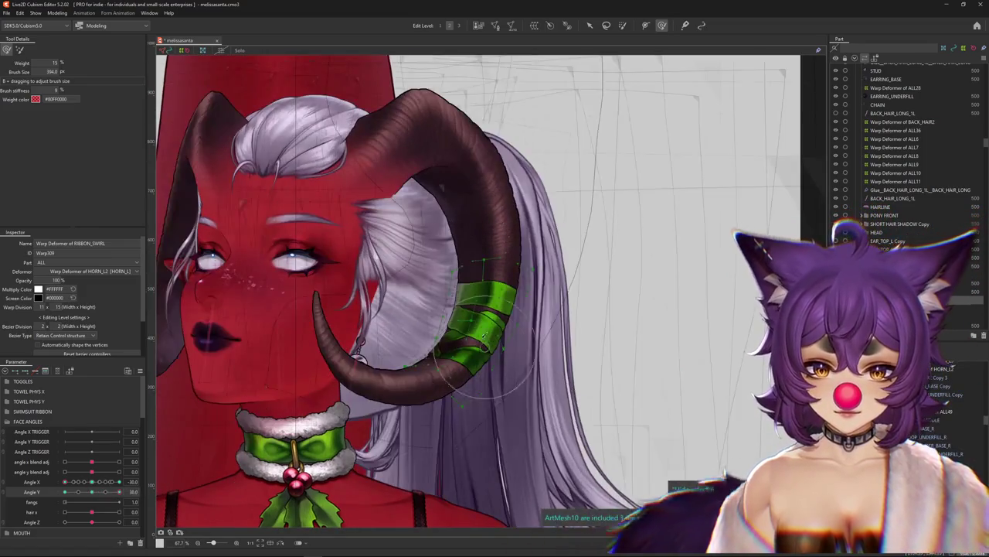
# - Hide the deformer grid and pose the head at Angle X 30, previewing the Angle Y tilts
pyautogui.scroll(2, 484, 334)
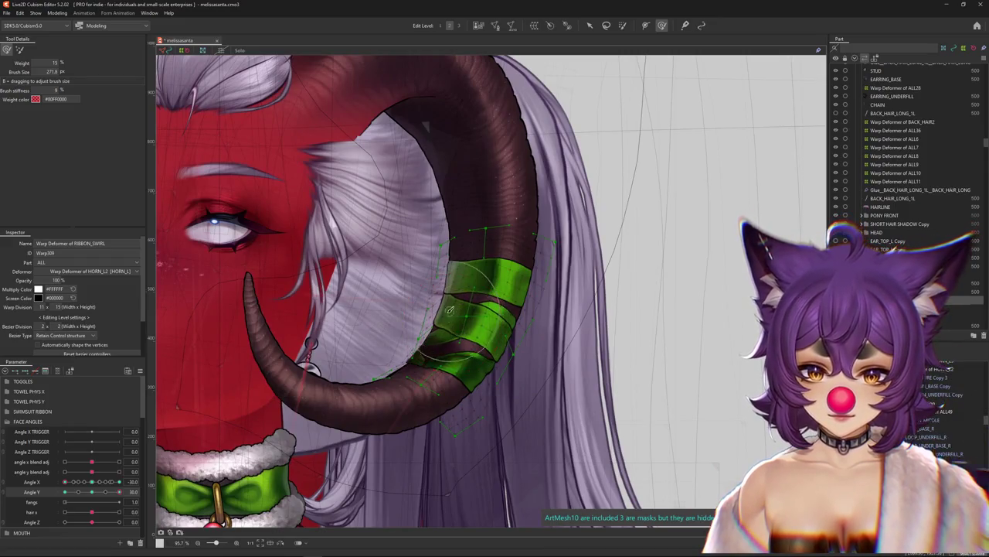
pyautogui.hotkey('ctrl', 'h')
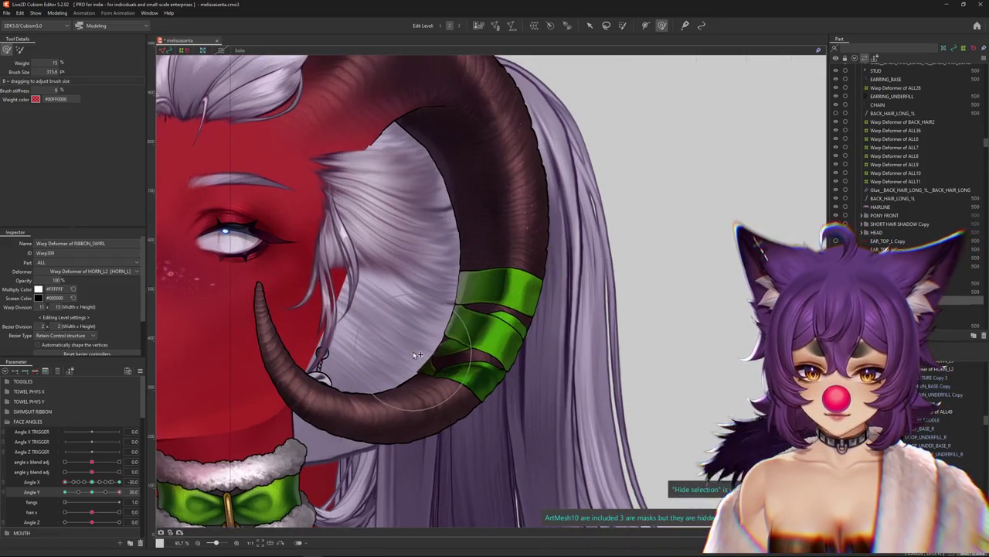
pyautogui.scroll(-3, 393, 377)
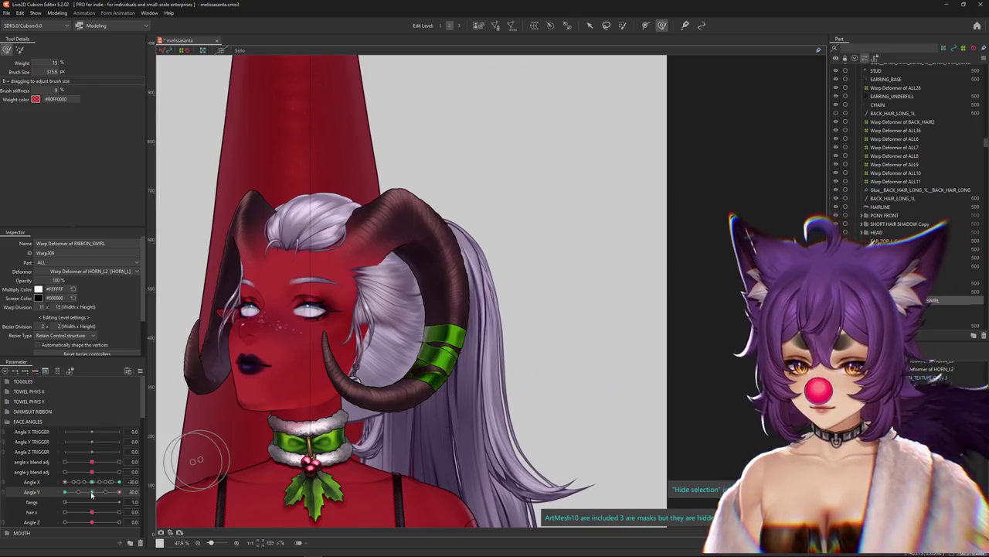
pyautogui.moveTo(92, 494); pyautogui.dragTo(101, 493)
pyautogui.scroll(3, 395, 388)
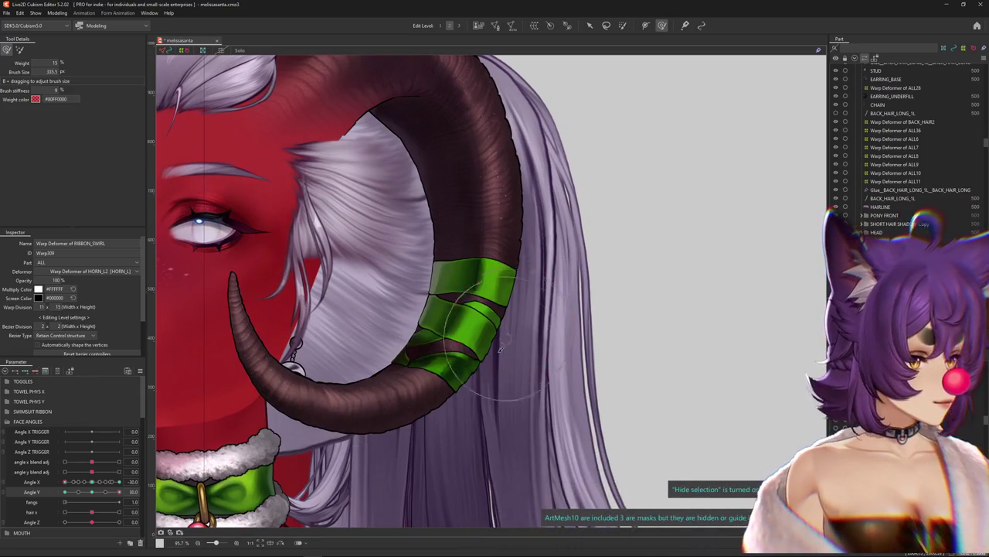
pyautogui.scroll(-2, 475, 408)
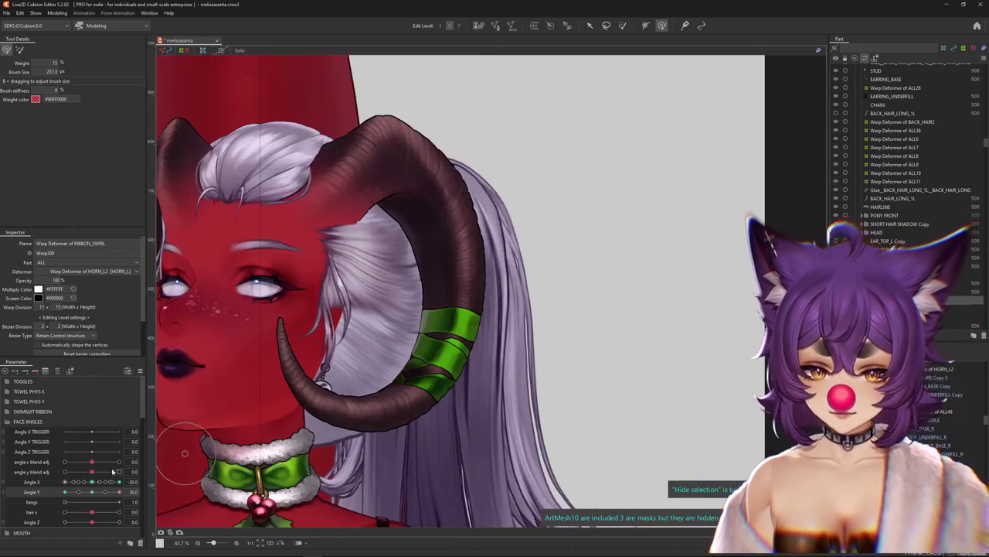
pyautogui.moveTo(118, 491); pyautogui.dragTo(65, 503)
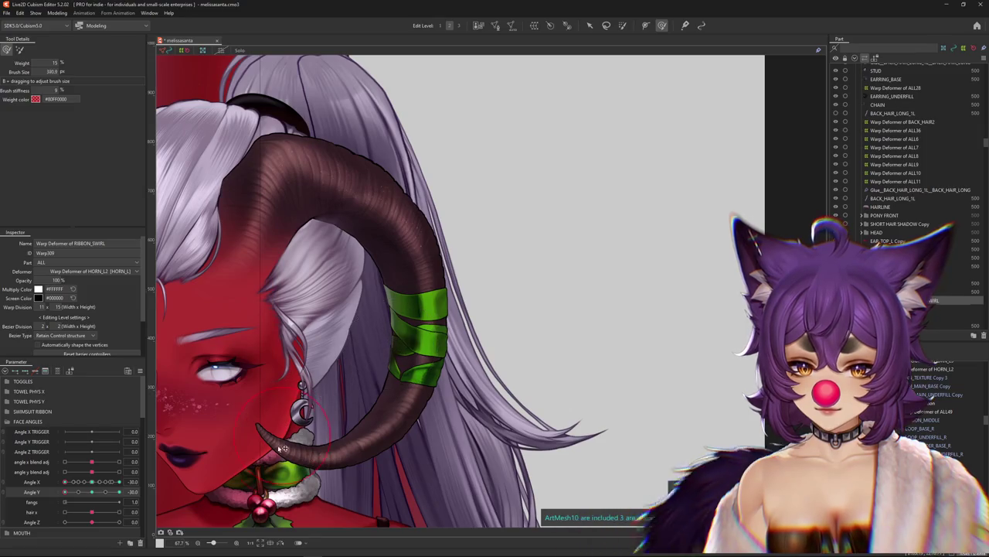
pyautogui.moveTo(65, 481); pyautogui.dragTo(56, 489)
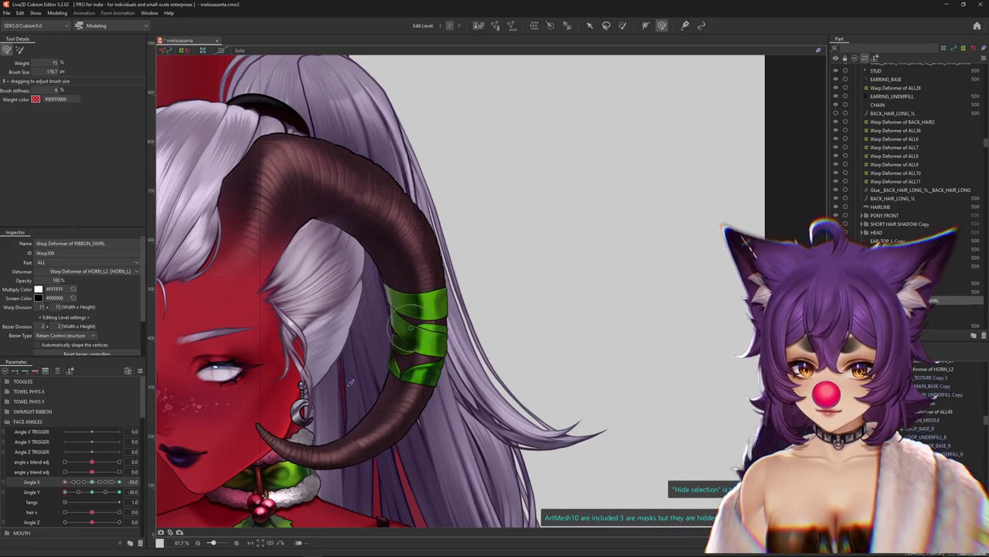
pyautogui.moveTo(65, 492)
pyautogui.mouseDown()
pyautogui.moveTo(108, 497)
pyautogui.moveTo(44, 500)
pyautogui.mouseUp()
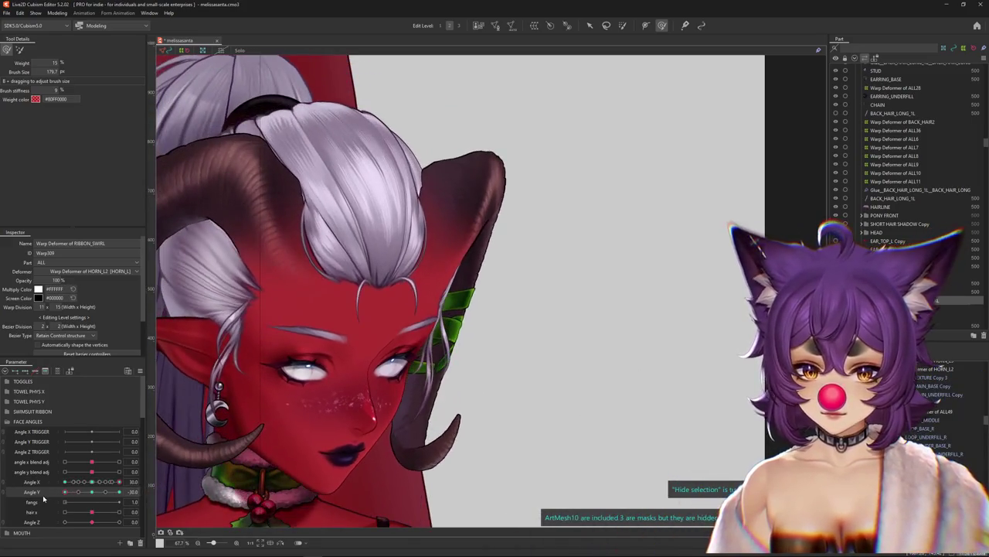
pyautogui.scroll(5, 499, 321)
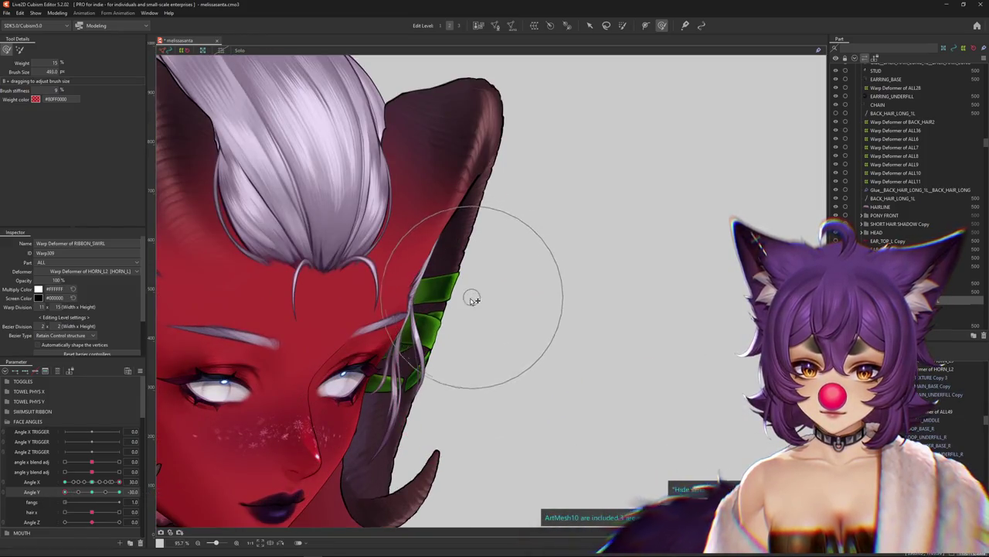
# - Resize the brush and push the ribbon bands onto the horn, checking the head turn
pyautogui.moveTo(473, 300); pyautogui.dragTo(462, 348)
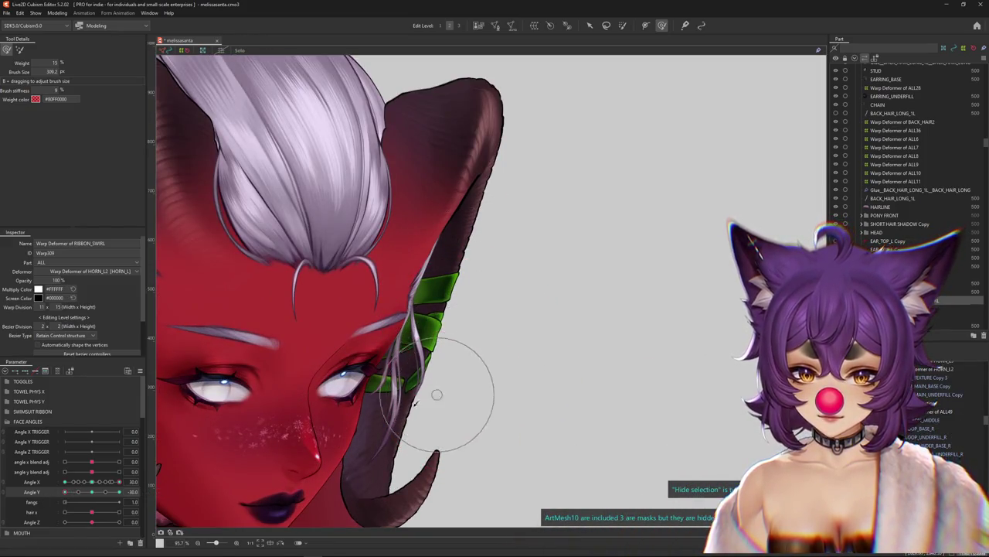
pyautogui.moveTo(118, 481); pyautogui.dragTo(152, 479)
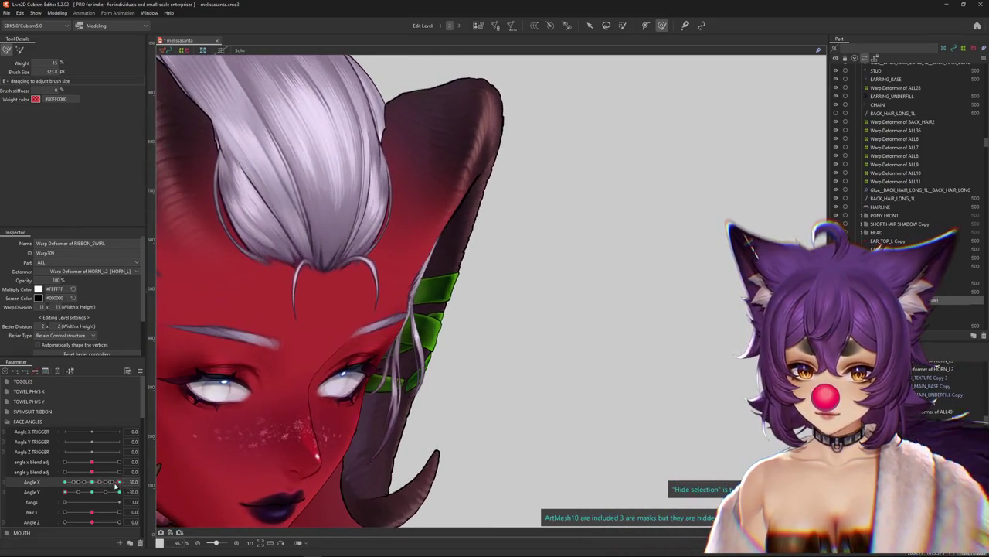
pyautogui.moveTo(512, 316); pyautogui.dragTo(534, 312)
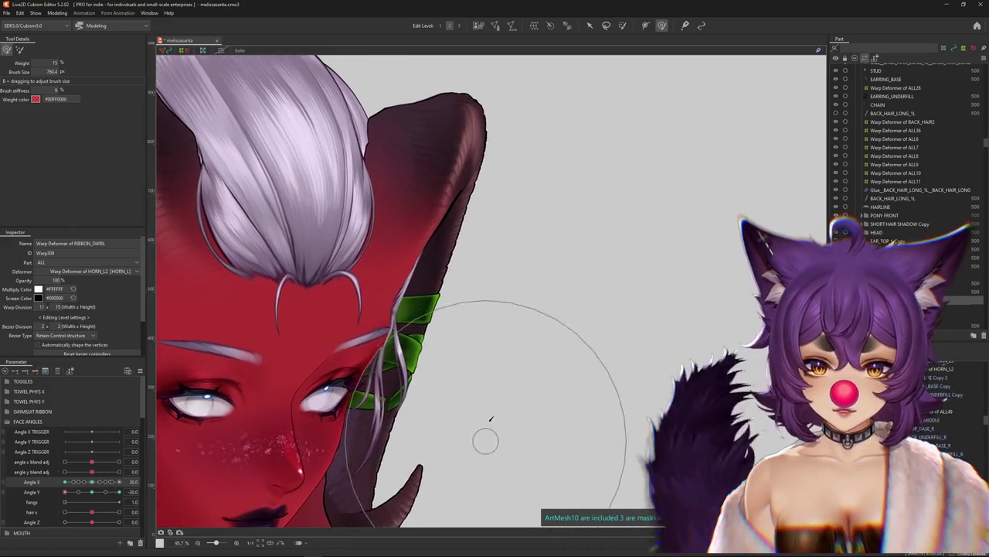
pyautogui.moveTo(480, 409)
pyautogui.mouseDown()
pyautogui.moveTo(448, 321)
pyautogui.moveTo(418, 296)
pyautogui.mouseUp()
pyautogui.moveTo(65, 491); pyautogui.dragTo(54, 503)
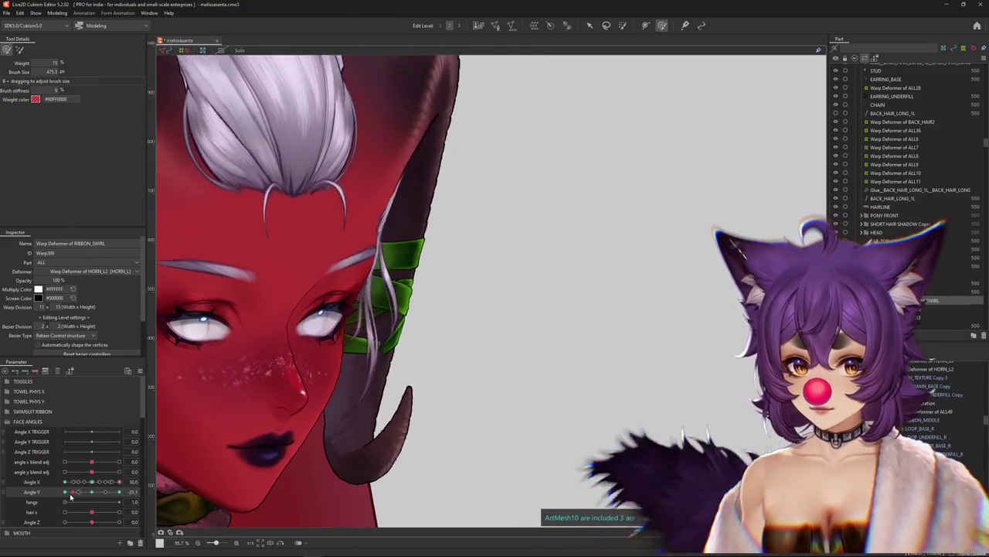
pyautogui.moveTo(103, 501)
pyautogui.mouseDown()
pyautogui.moveTo(91, 485)
pyautogui.moveTo(123, 482)
pyautogui.mouseUp()
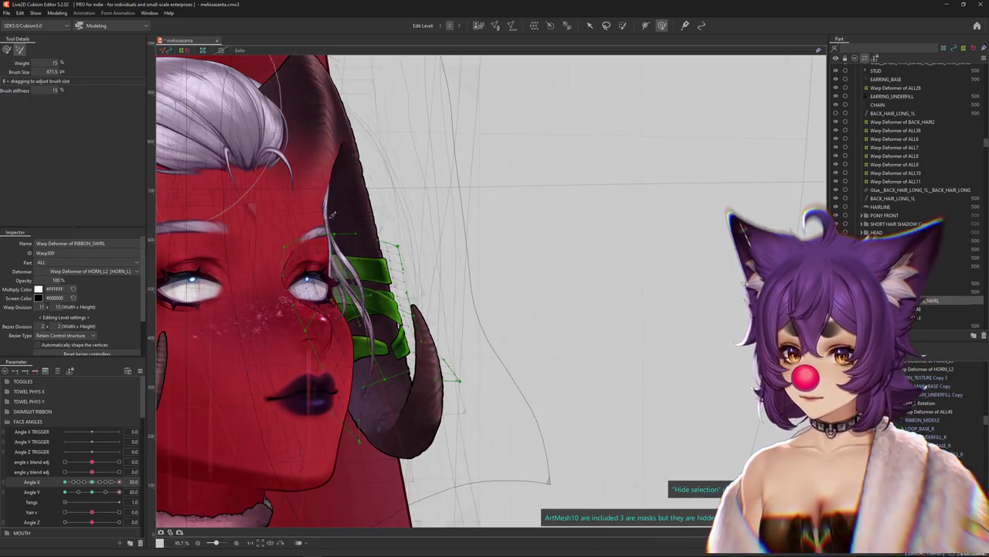
pyautogui.moveTo(333, 214); pyautogui.dragTo(402, 231)
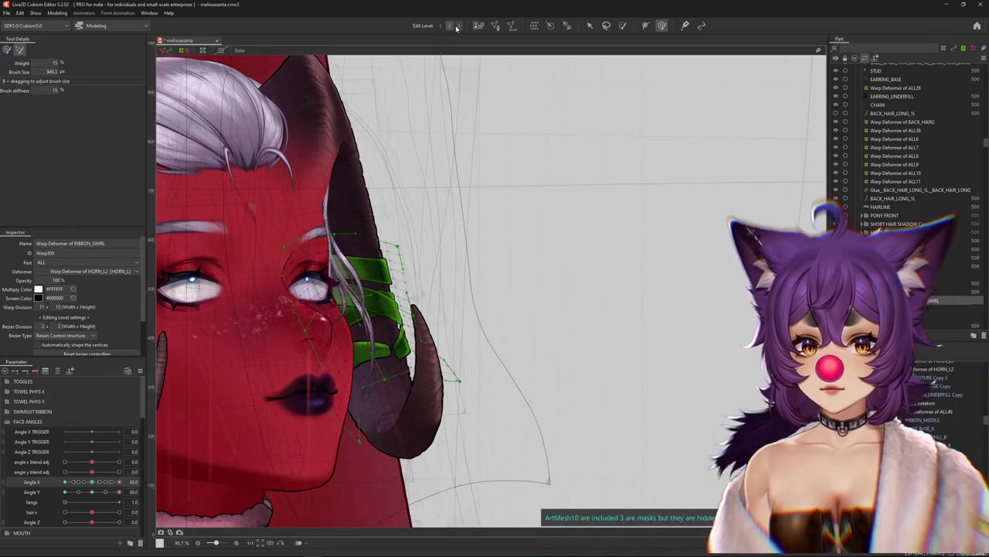
pyautogui.moveTo(359, 310); pyautogui.dragTo(417, 338)
pyautogui.click(6, 49)
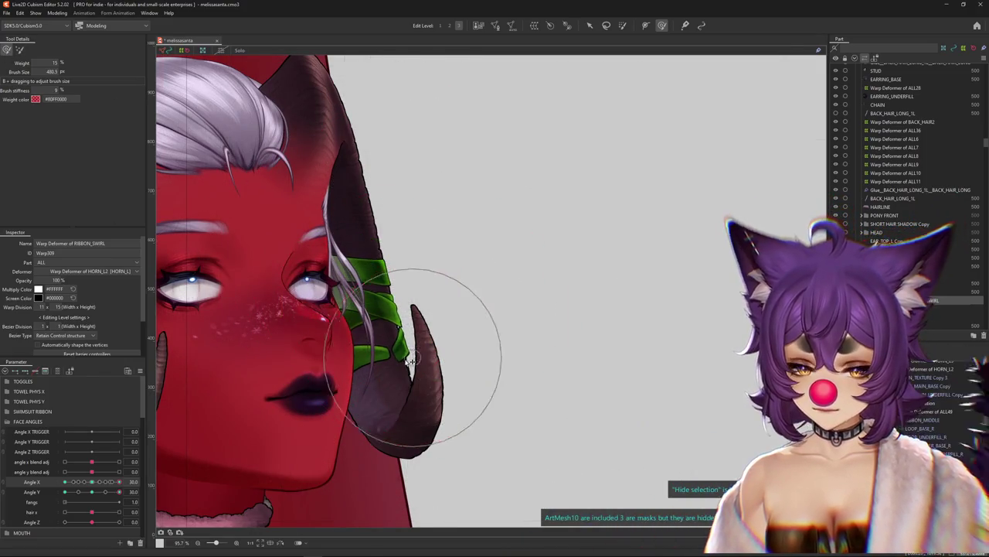
pyautogui.moveTo(97, 486); pyautogui.dragTo(117, 482)
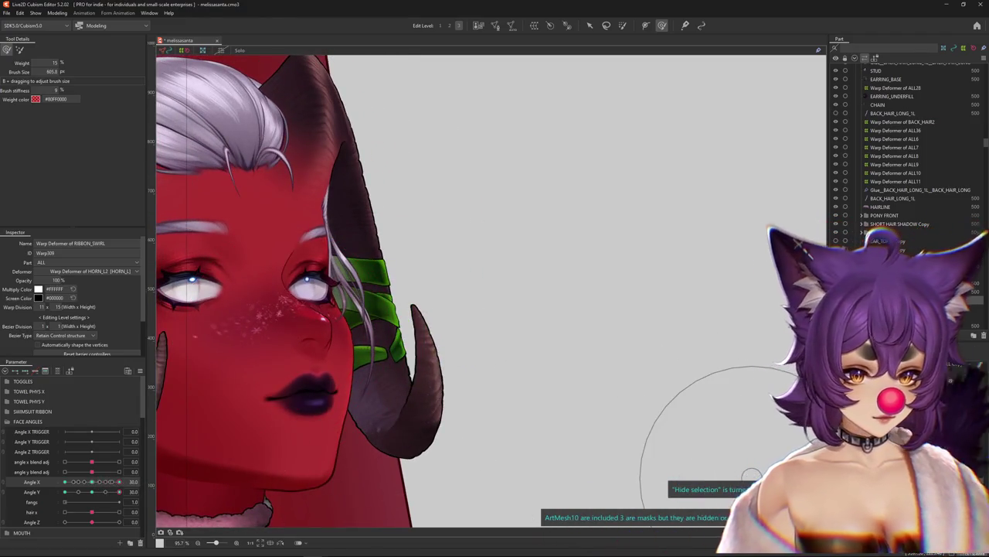
pyautogui.rightClick(400, 337)
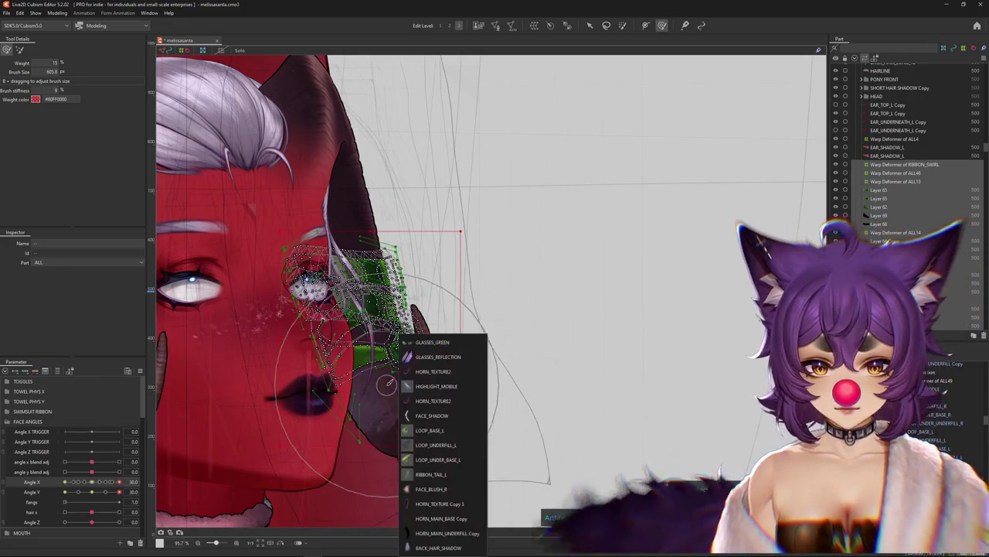
# - Select HORN_MAIN_BASE Copy, resize the deform brush, and set Angle X to 0
pyautogui.click(419, 518)
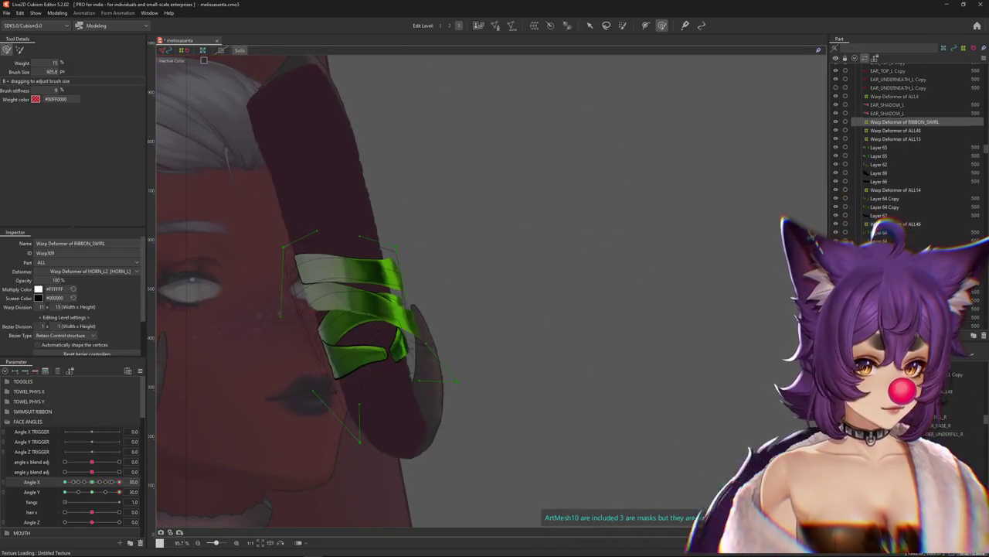
pyautogui.moveTo(119, 481)
pyautogui.mouseDown()
pyautogui.moveTo(93, 485)
pyautogui.moveTo(143, 485)
pyautogui.mouseUp()
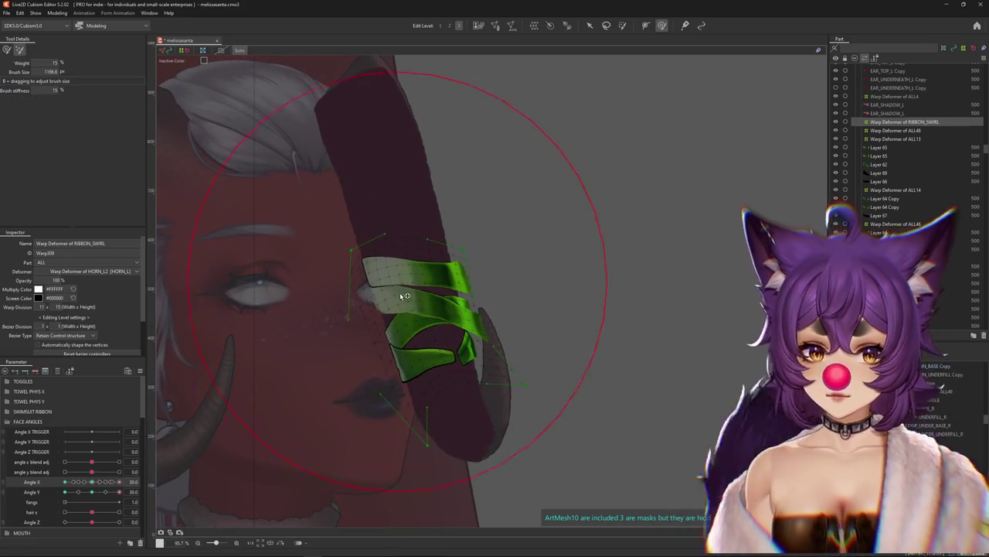
pyautogui.moveTo(405, 296); pyautogui.dragTo(366, 255)
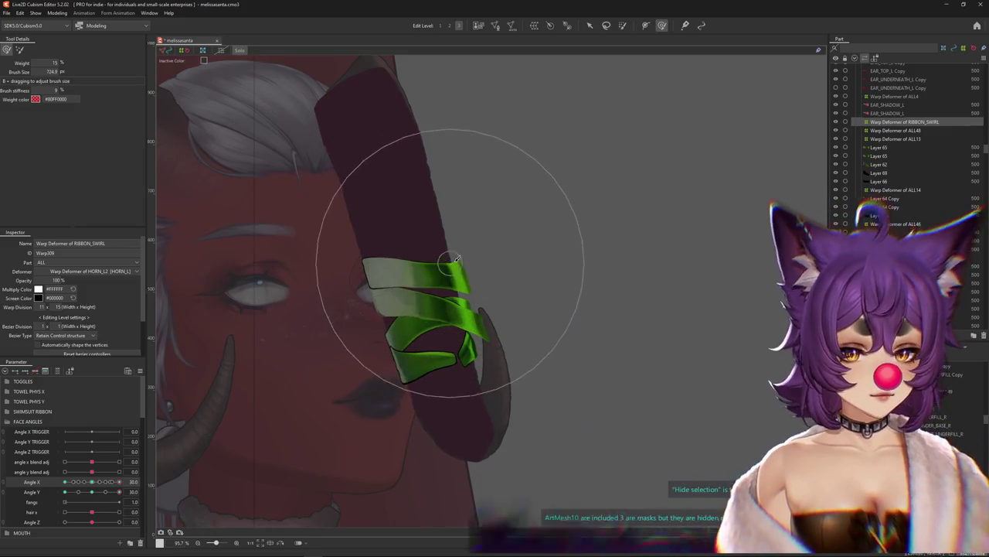
pyautogui.moveTo(454, 263); pyautogui.dragTo(522, 329)
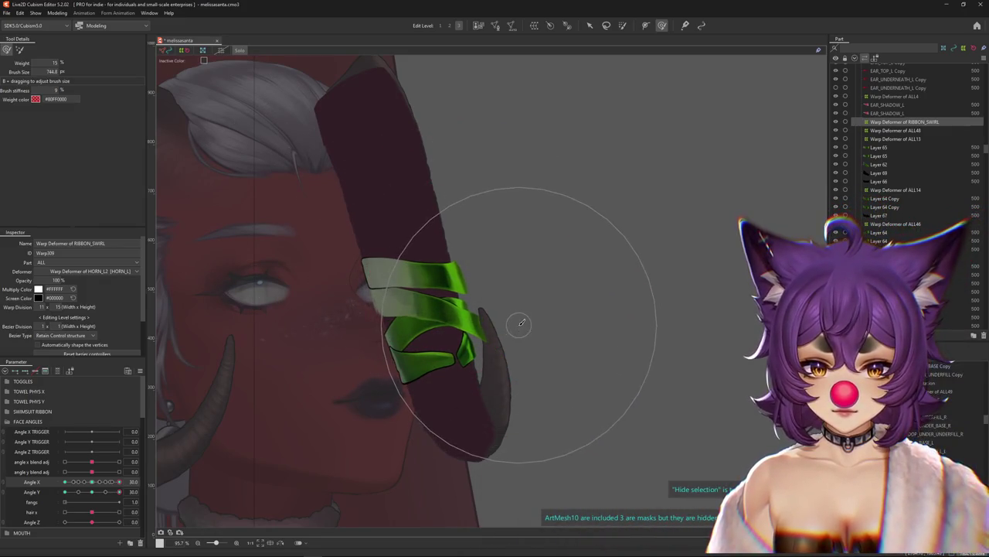
pyautogui.click(96, 483)
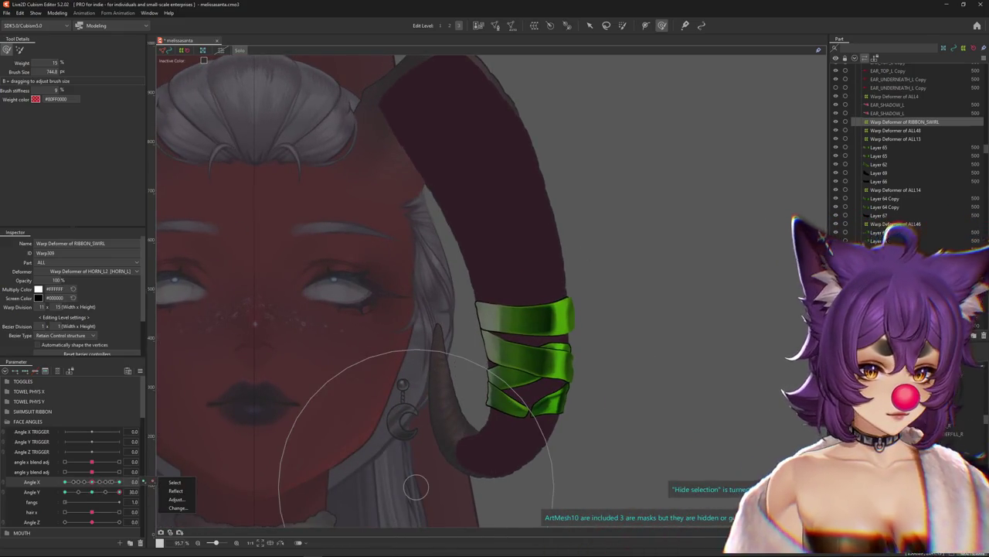
# - Clear the selection and select the Warp Deformer of ALL48
pyautogui.press('Escape')
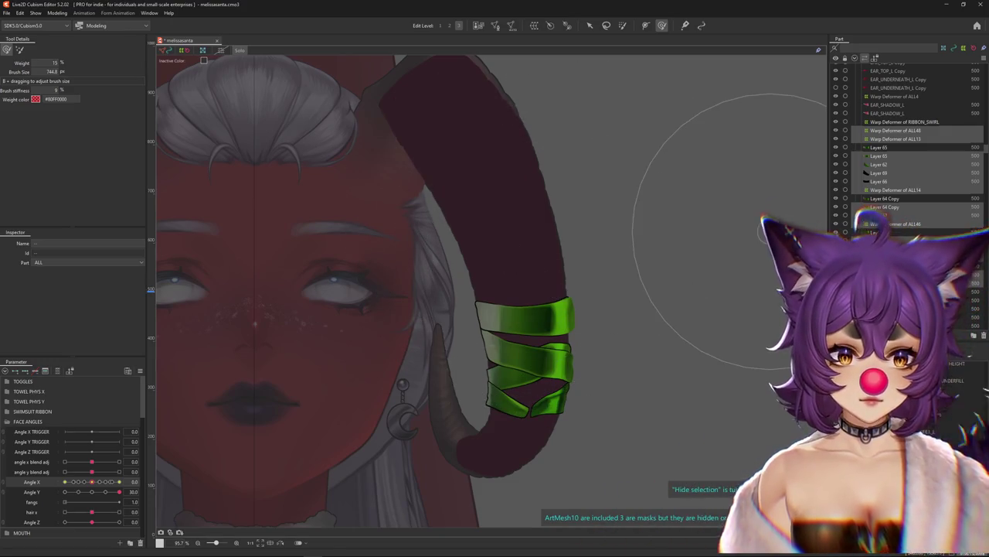
pyautogui.scroll(-3, 905, 140)
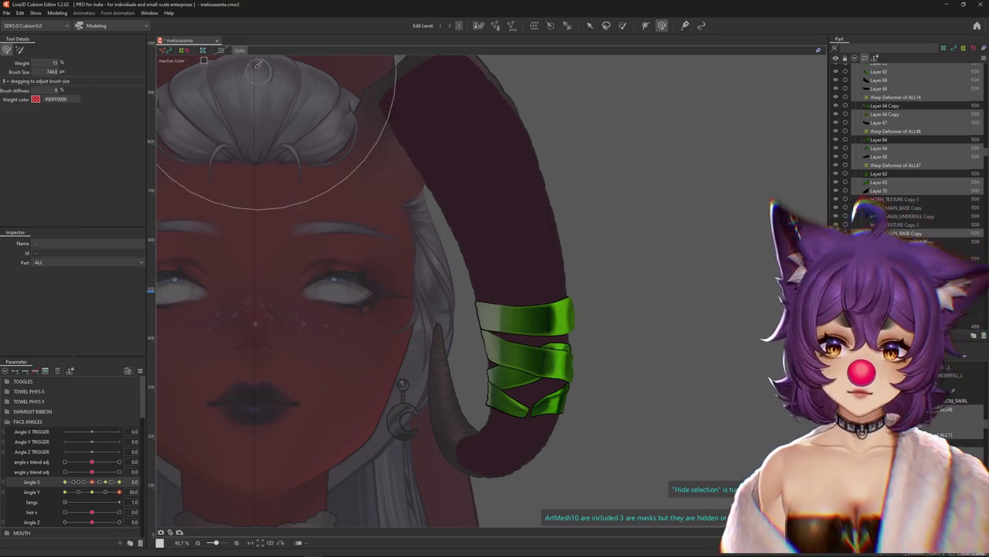
pyautogui.scroll(2, 905, 155)
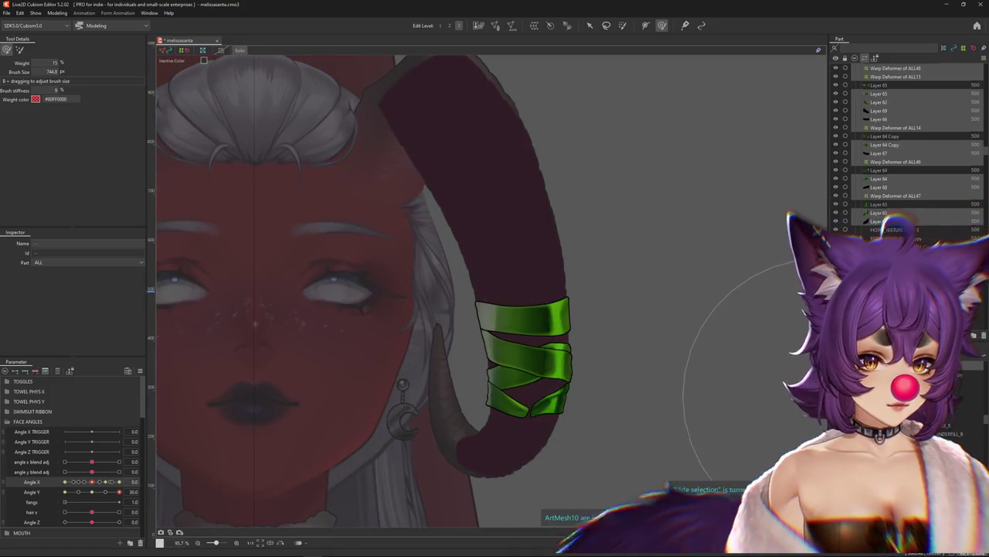
pyautogui.click(896, 68)
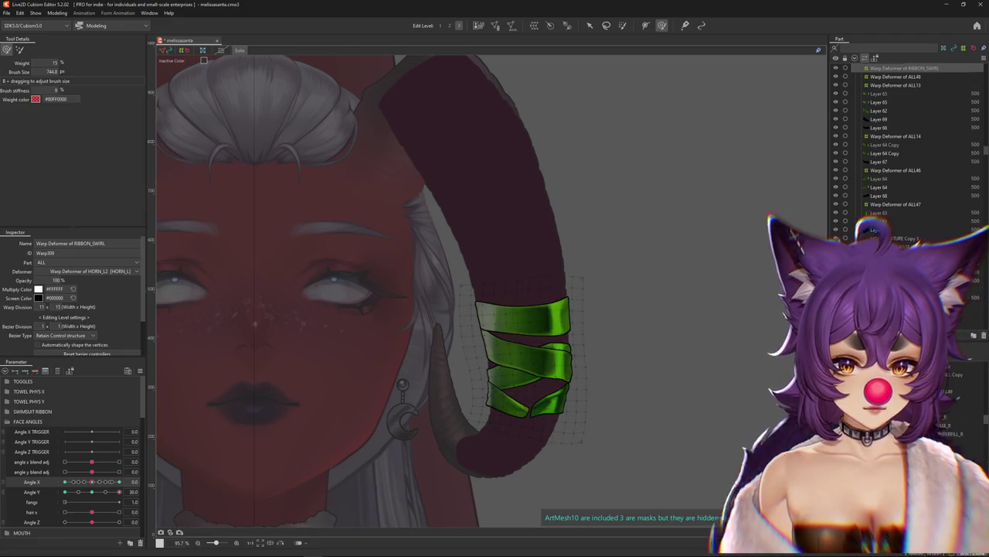
# - Select the RIBBON_SWIRL warp deformer and turn the head to Angle X 30
pyautogui.hotkey('ctrl', 'a')
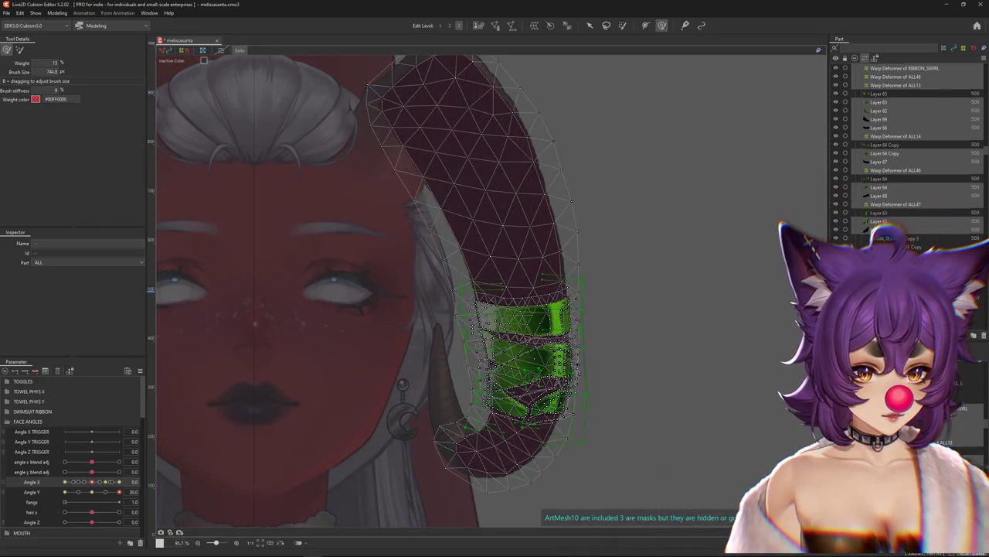
pyautogui.click(289, 426)
pyautogui.moveTo(119, 491); pyautogui.dragTo(120, 499)
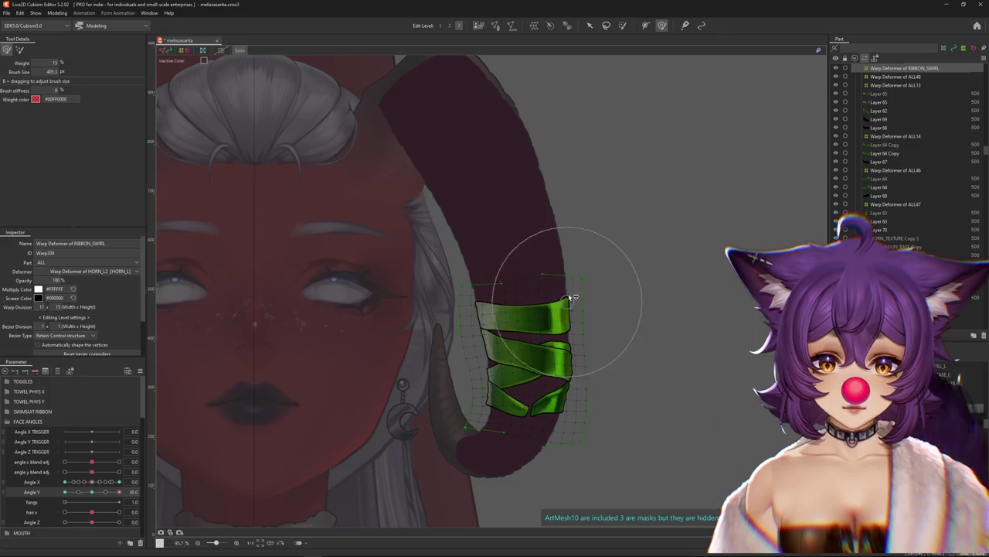
pyautogui.moveTo(102, 461); pyautogui.dragTo(95, 492)
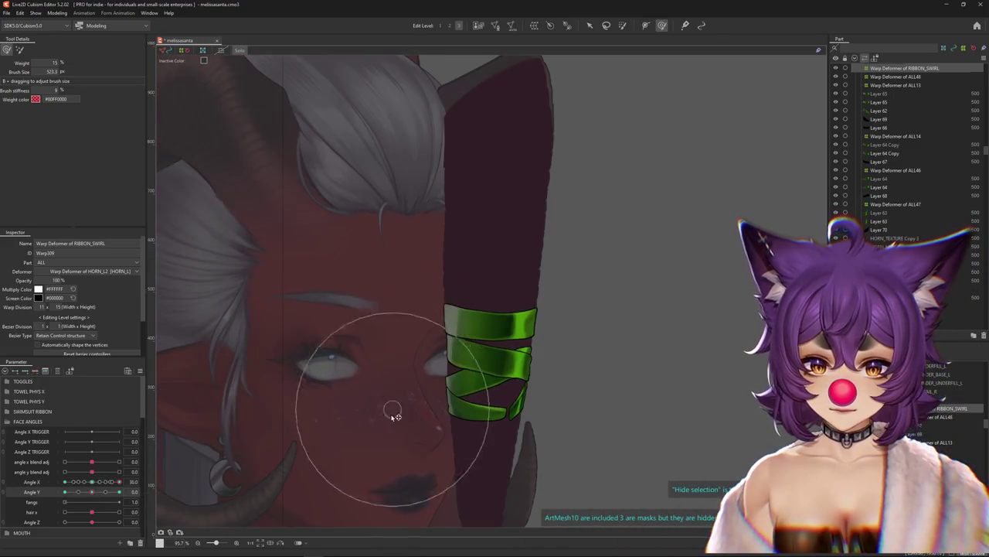
# - Push the ribbon bands onto the horn with a resized Deform Brush at Angle X 30, Angle Y 30
pyautogui.press('b')
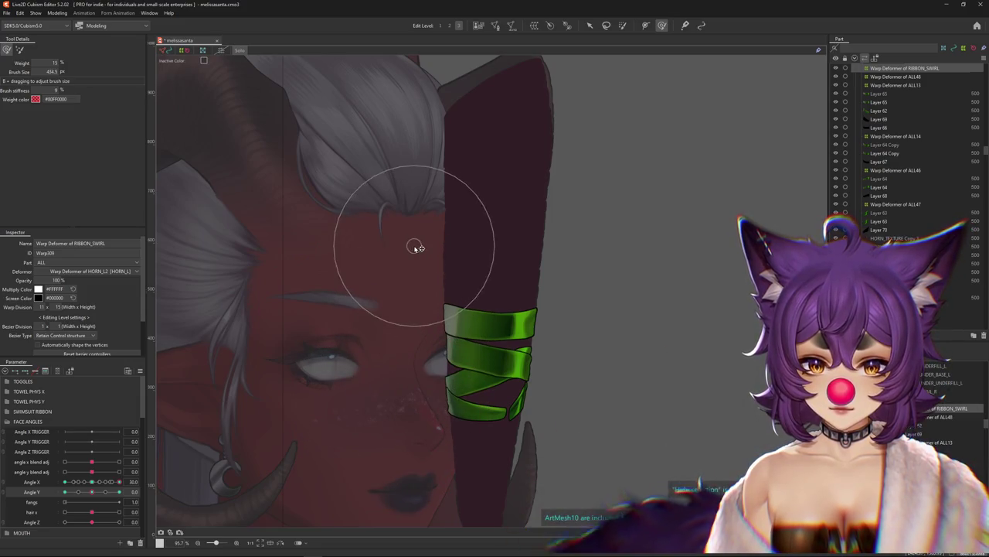
pyautogui.moveTo(140, 484)
pyautogui.mouseDown()
pyautogui.moveTo(100, 485)
pyautogui.moveTo(119, 486)
pyautogui.mouseUp()
pyautogui.press('b')
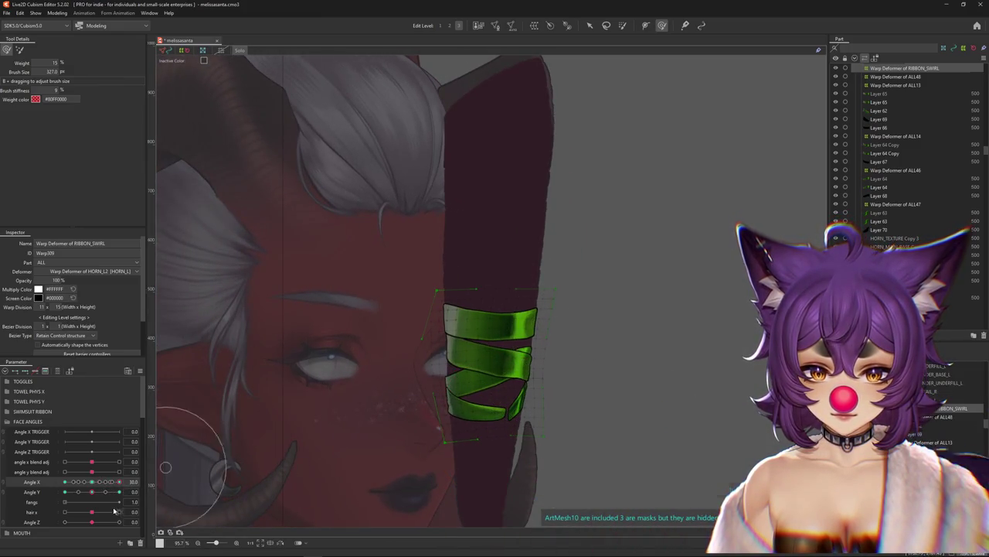
pyautogui.moveTo(92, 491); pyautogui.dragTo(119, 492)
pyautogui.press('b')
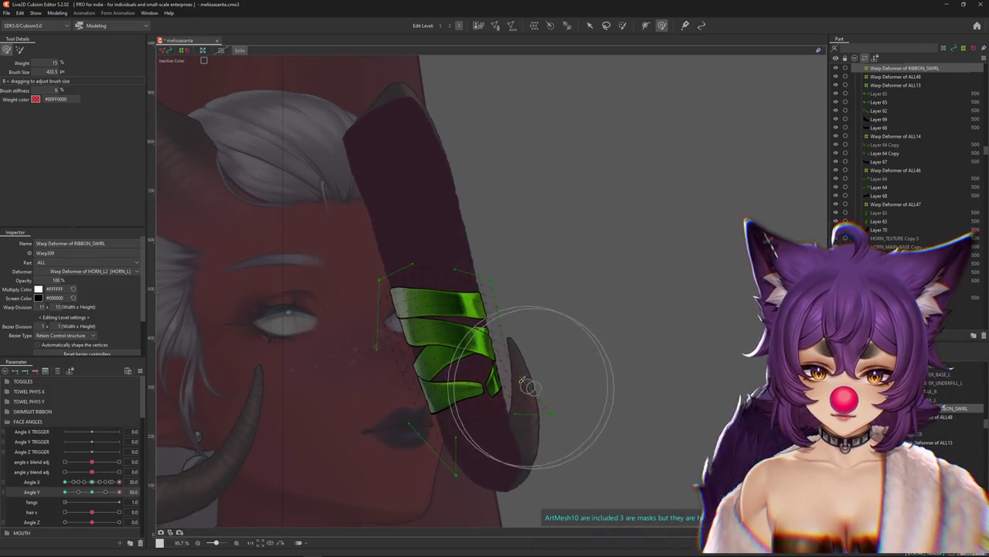
pyautogui.press('b')
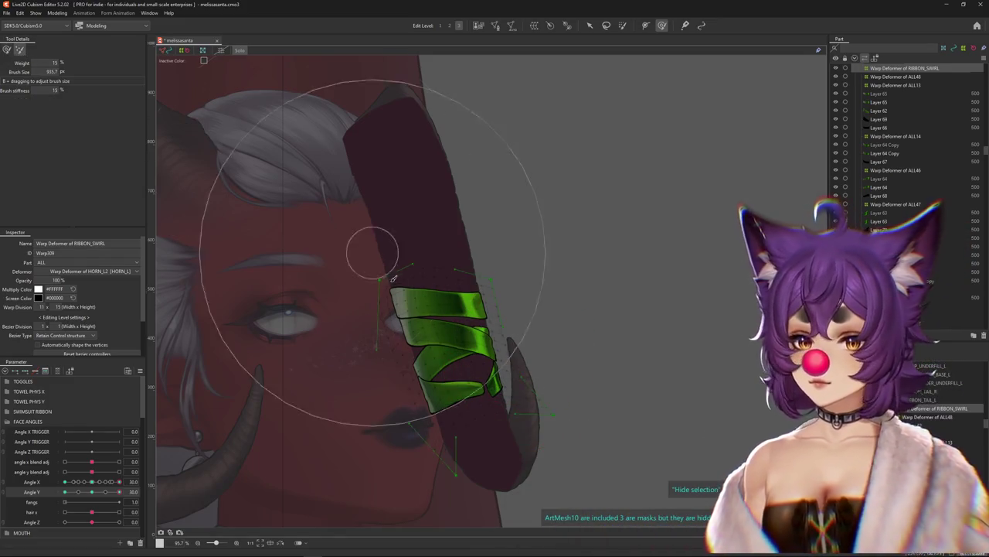
pyautogui.press('b')
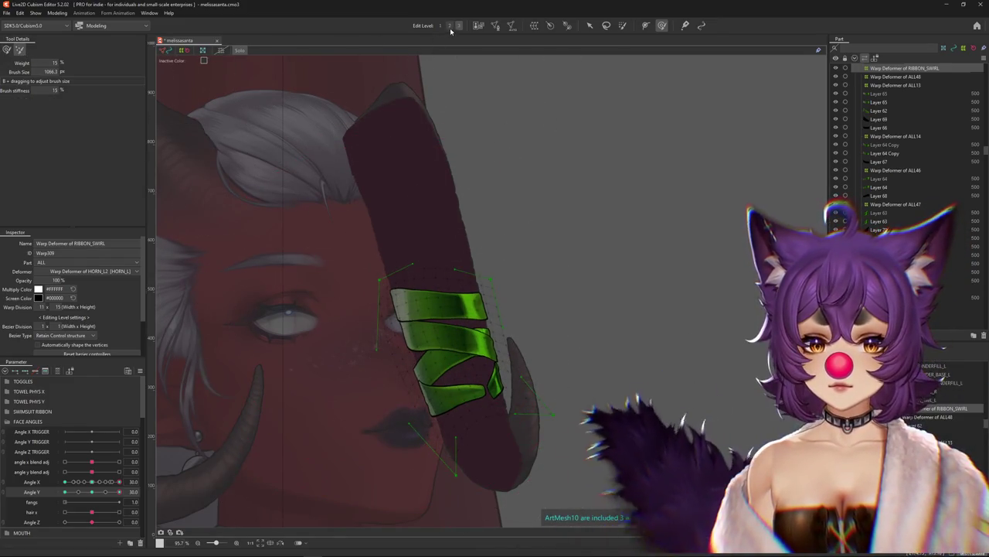
pyautogui.press('b')
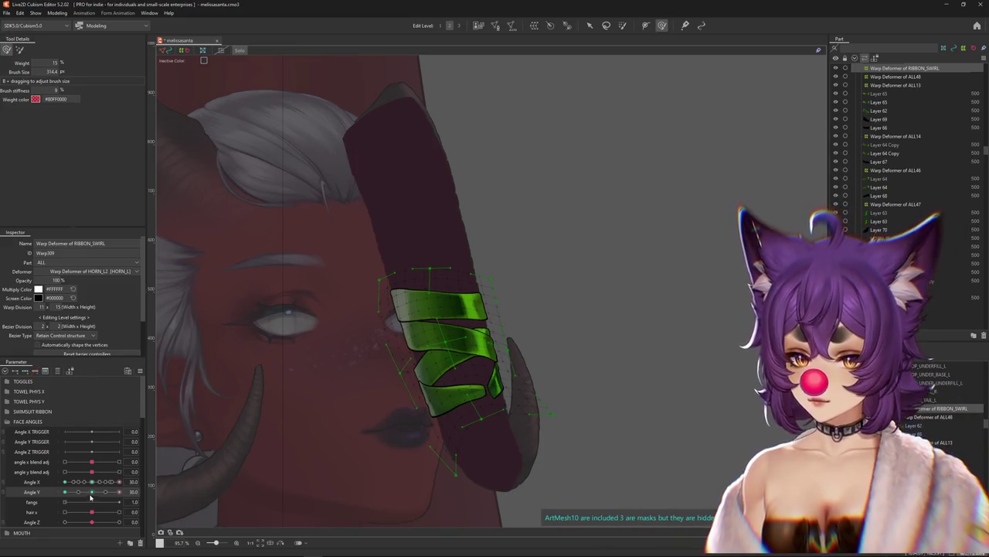
pyautogui.press('b')
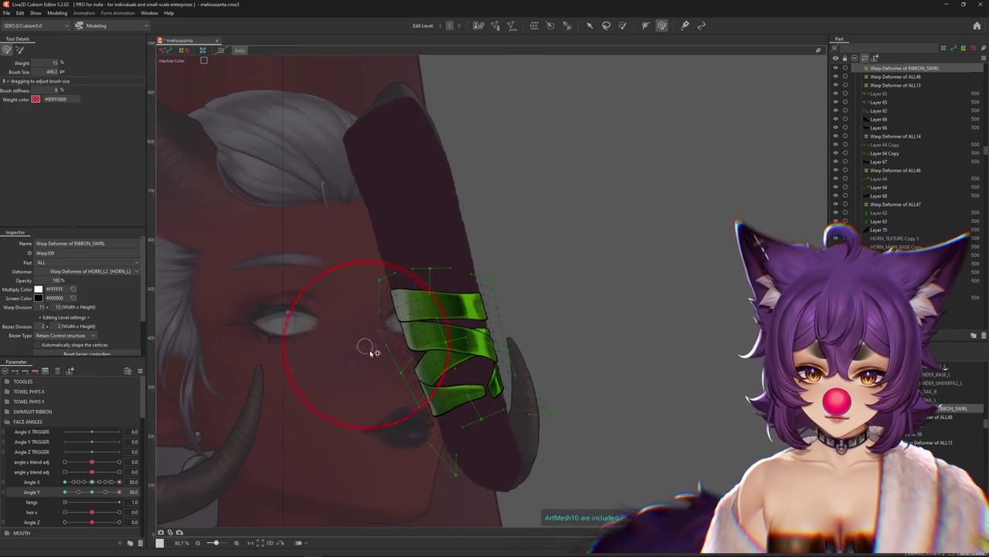
pyautogui.press('b')
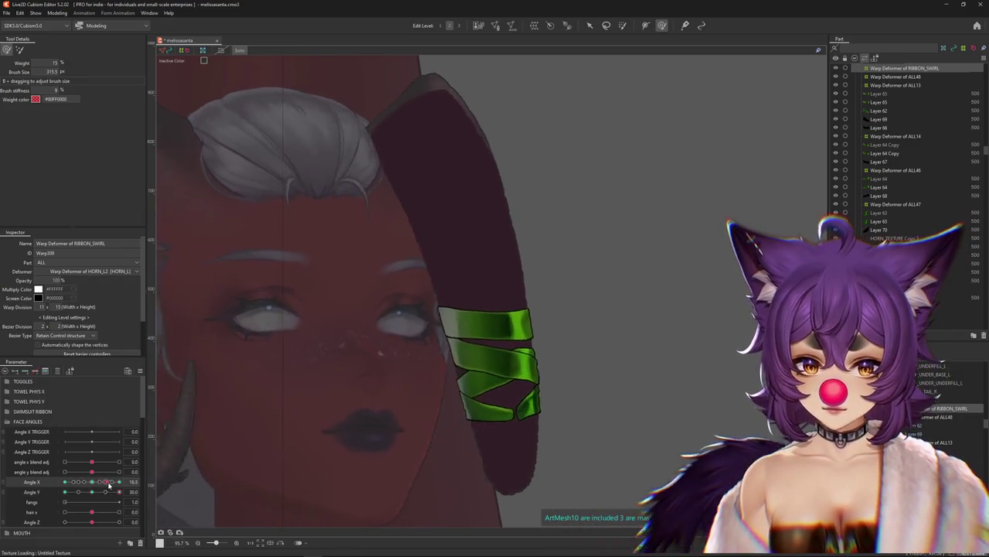
# - Check the ribbon fit with selection outlines hidden, then reset Angle Y to 0
pyautogui.hotkey('ctrl', 'h')
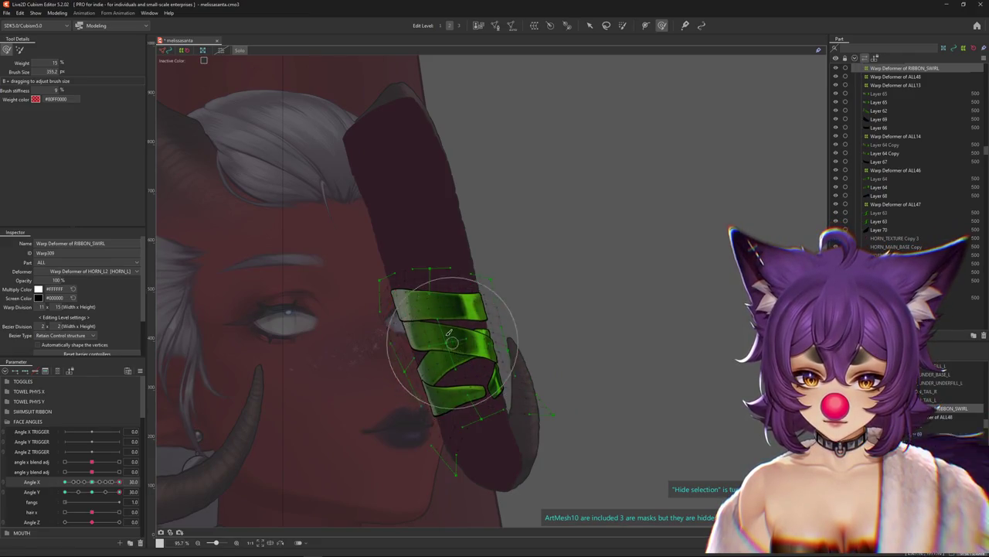
pyautogui.scroll(-1, 476, 422)
pyautogui.hotkey('ctrl', 'h')
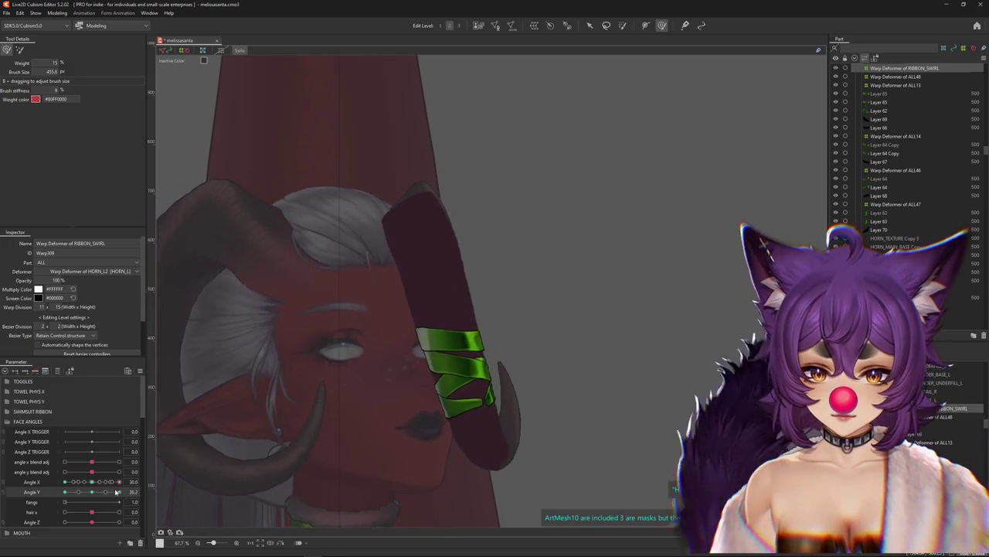
pyautogui.hotkey('ctrl', 'h')
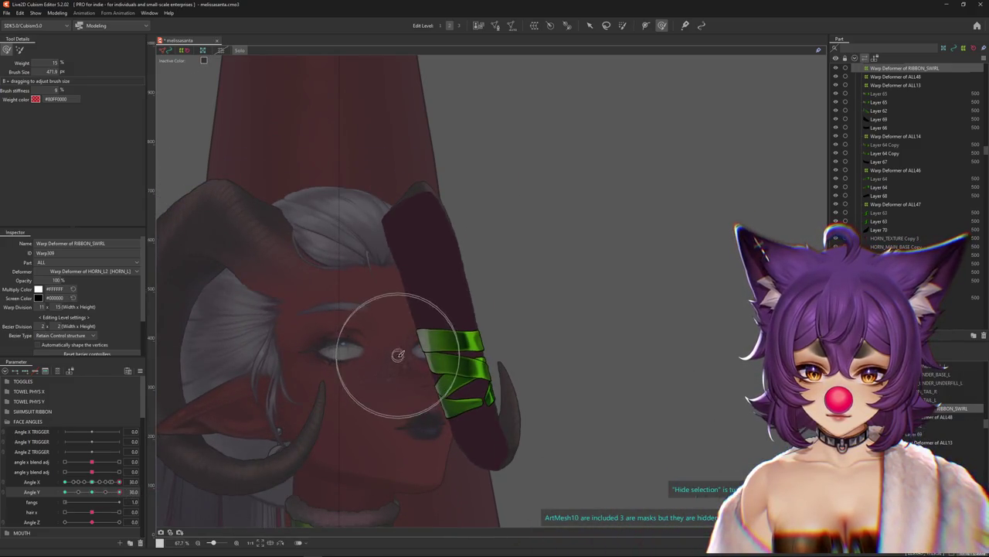
pyautogui.moveTo(112, 482); pyautogui.dragTo(112, 481)
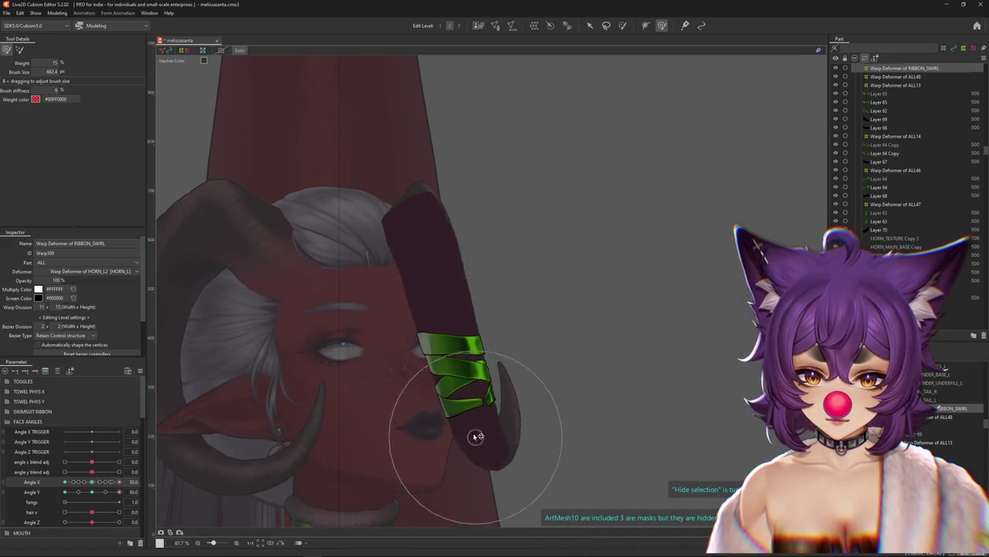
pyautogui.press('b')
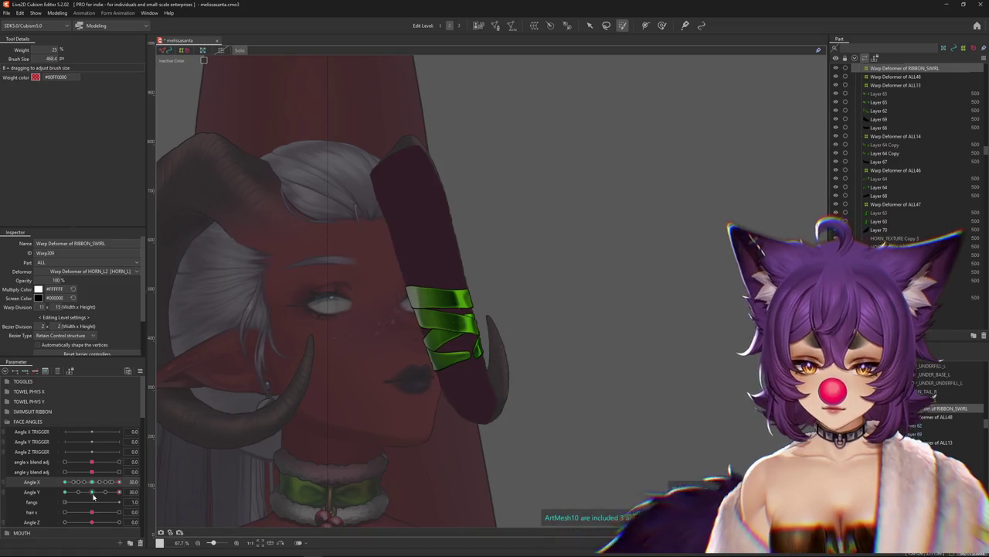
pyautogui.click(93, 493)
pyautogui.click(665, 28)
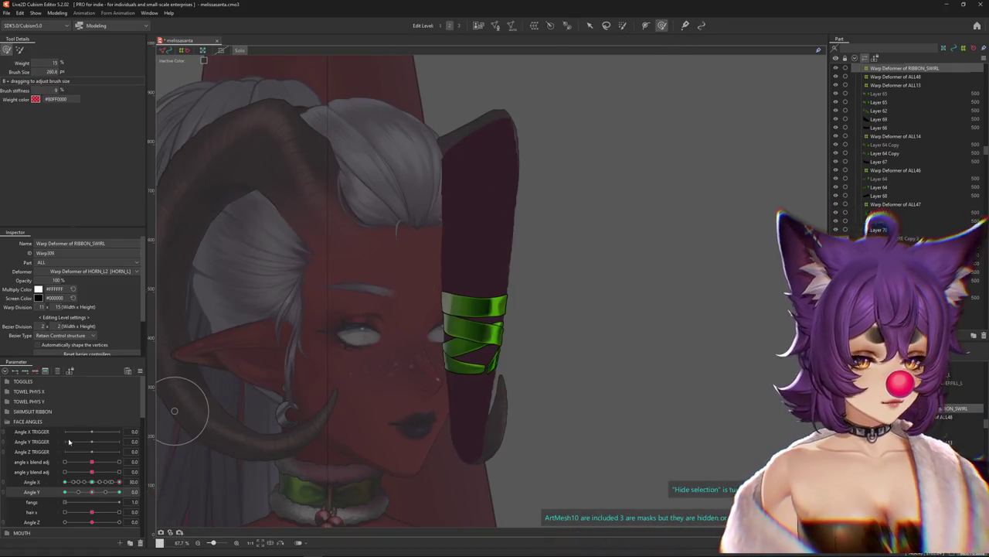
pyautogui.moveTo(119, 481)
pyautogui.mouseDown()
pyautogui.moveTo(137, 487)
pyautogui.moveTo(65, 482)
pyautogui.moveTo(119, 492)
pyautogui.moveTo(101, 483)
pyautogui.mouseUp()
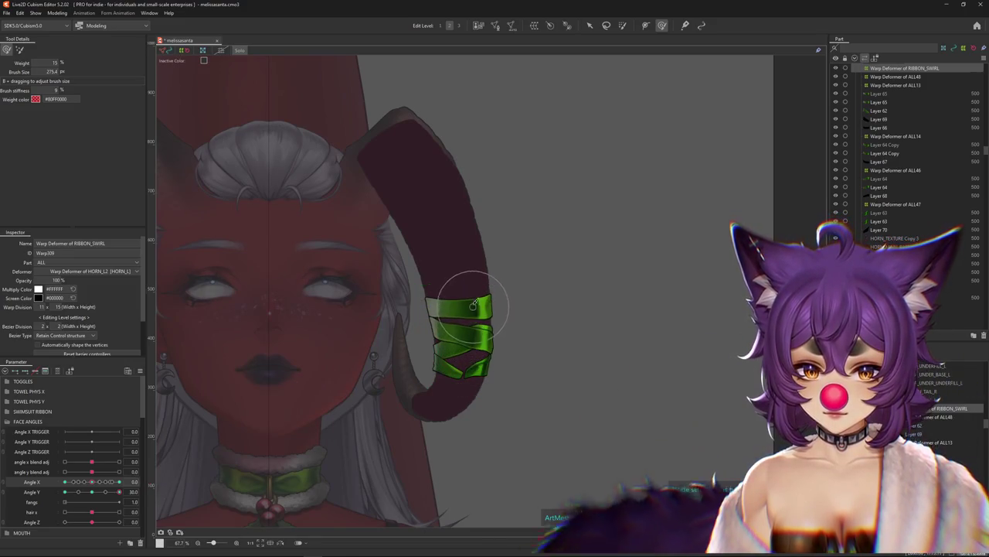
# - At Angle Y -30, brush-deform the ribbon warp grid at Angle X -30 and 30
pyautogui.moveTo(472, 344); pyautogui.dragTo(435, 298)
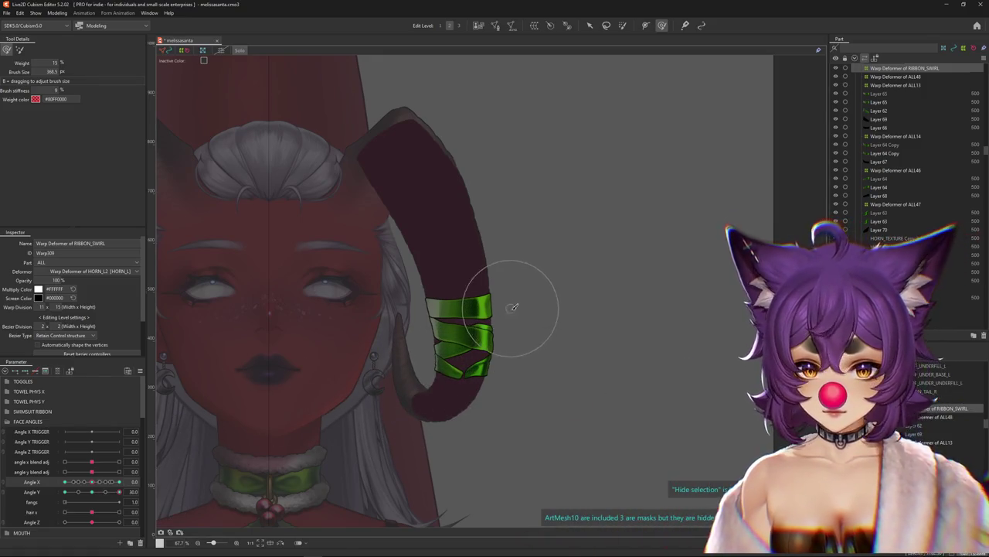
pyautogui.moveTo(119, 492)
pyautogui.mouseDown()
pyautogui.moveTo(93, 483)
pyautogui.moveTo(398, 323)
pyautogui.mouseUp()
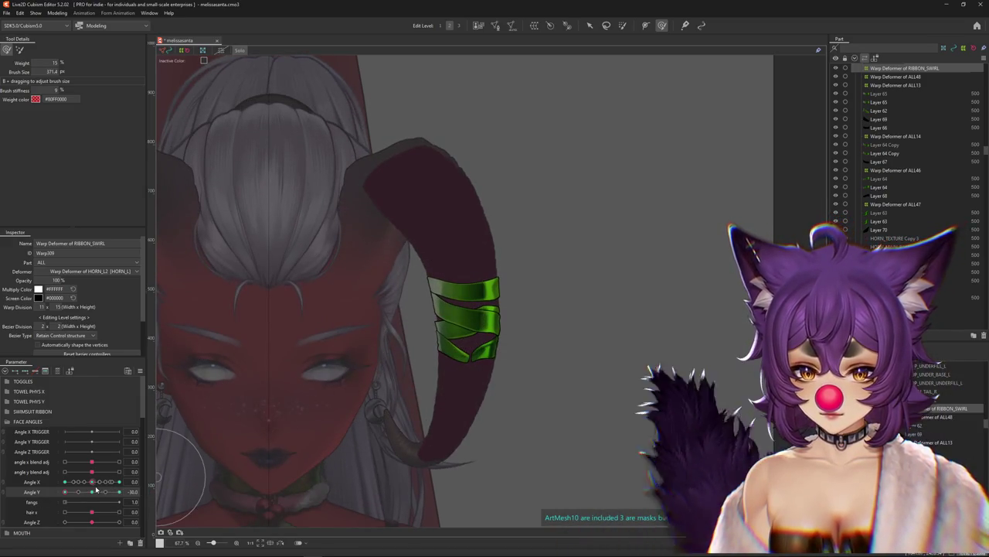
pyautogui.moveTo(92, 482); pyautogui.dragTo(65, 481)
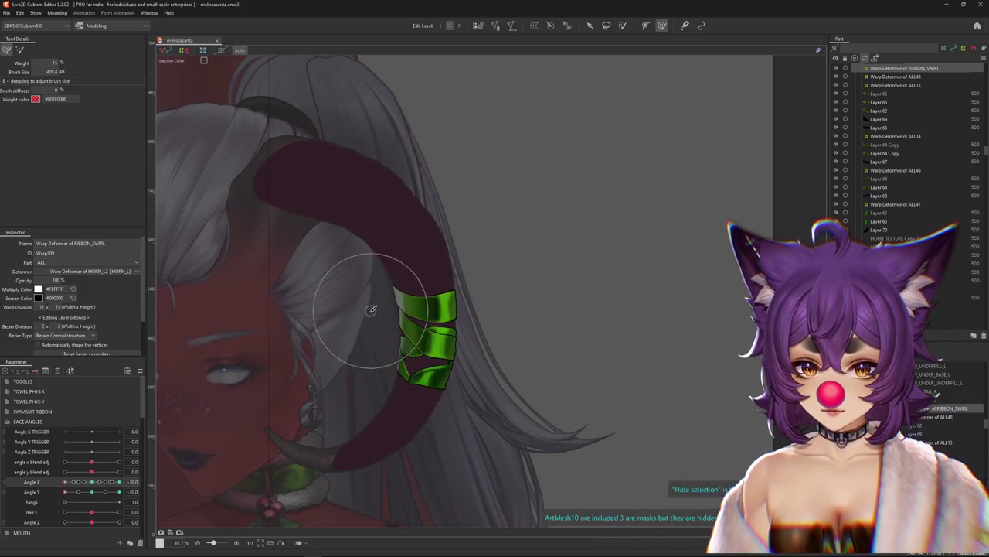
pyautogui.moveTo(372, 332); pyautogui.dragTo(371, 269)
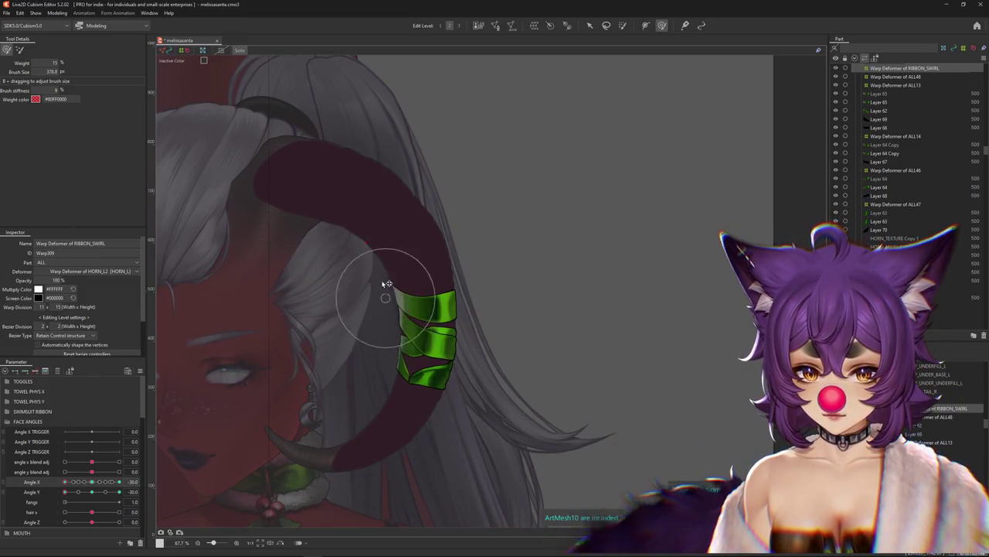
pyautogui.moveTo(65, 482)
pyautogui.mouseDown()
pyautogui.moveTo(132, 481)
pyautogui.moveTo(65, 491)
pyautogui.mouseUp()
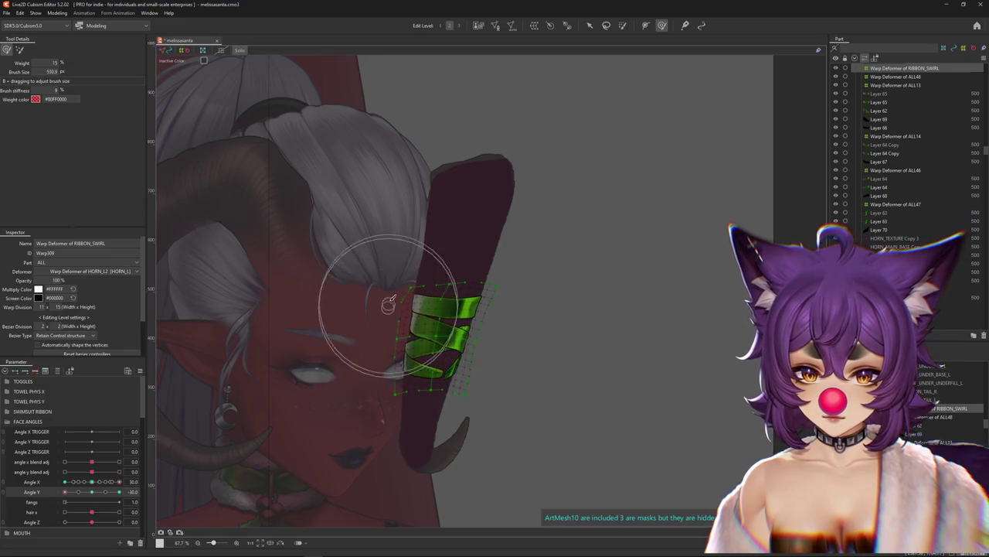
pyautogui.moveTo(119, 482)
pyautogui.mouseDown()
pyautogui.moveTo(116, 491)
pyautogui.moveTo(490, 382)
pyautogui.mouseUp()
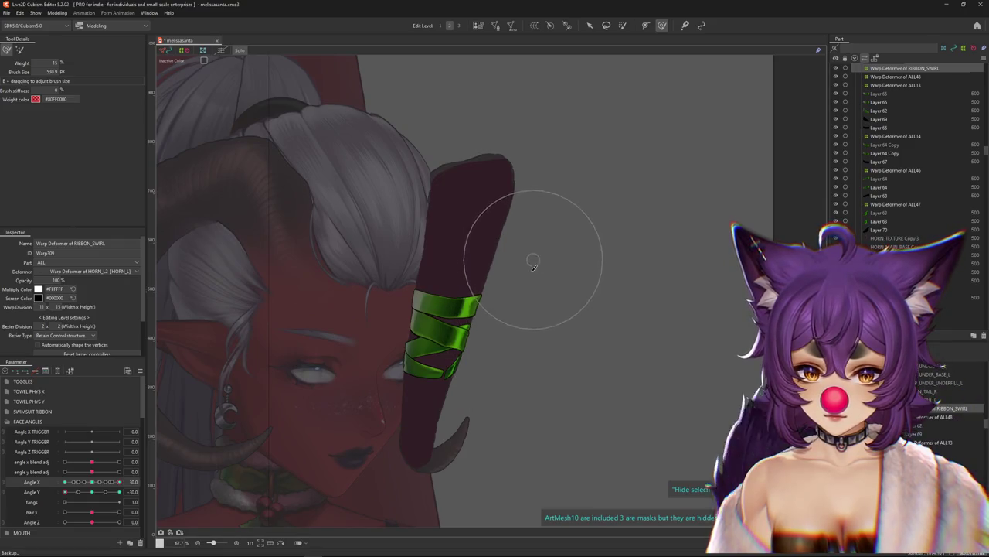
pyautogui.moveTo(534, 266); pyautogui.dragTo(209, 456)
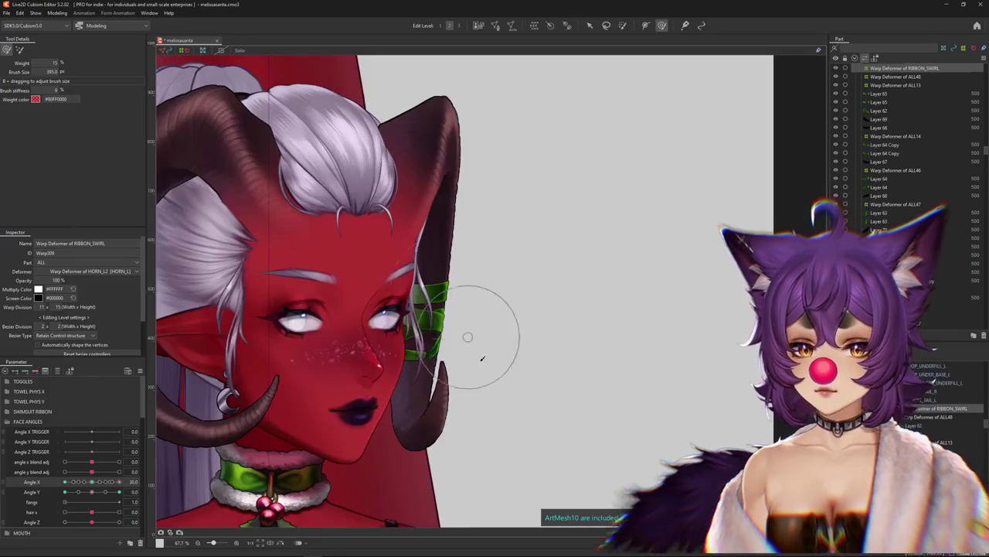
pyautogui.moveTo(472, 322); pyautogui.dragTo(462, 342)
pyautogui.moveTo(119, 482)
pyautogui.mouseDown()
pyautogui.moveTo(65, 481)
pyautogui.moveTo(65, 492)
pyautogui.moveTo(151, 477)
pyautogui.moveTo(65, 492)
pyautogui.moveTo(92, 481)
pyautogui.moveTo(93, 491)
pyautogui.moveTo(141, 497)
pyautogui.mouseUp()
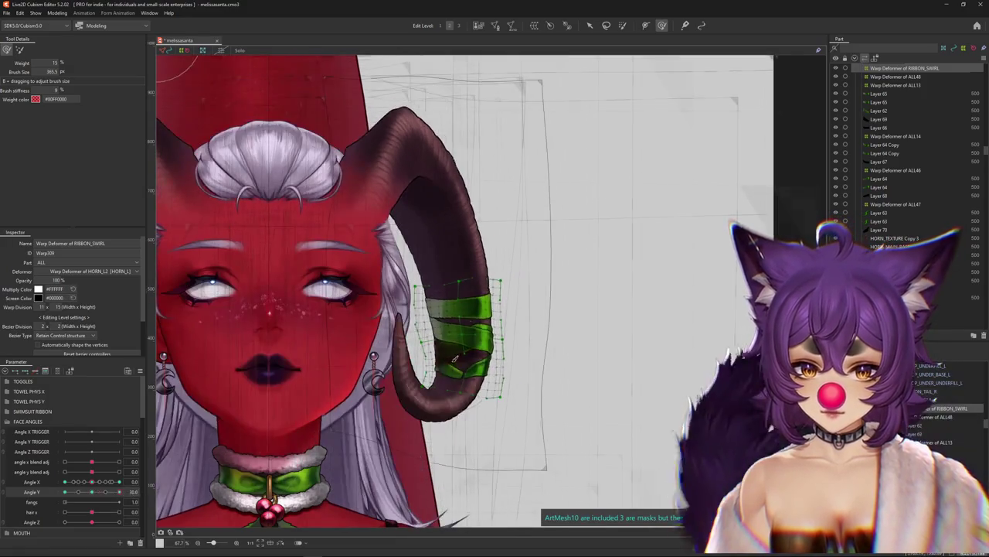
# - Scrub the Angle Y and hair x sliders to review the ribbon on the horn
pyautogui.scroll(-2, 319, 415)
pyautogui.moveTo(119, 491); pyautogui.dragTo(64, 491)
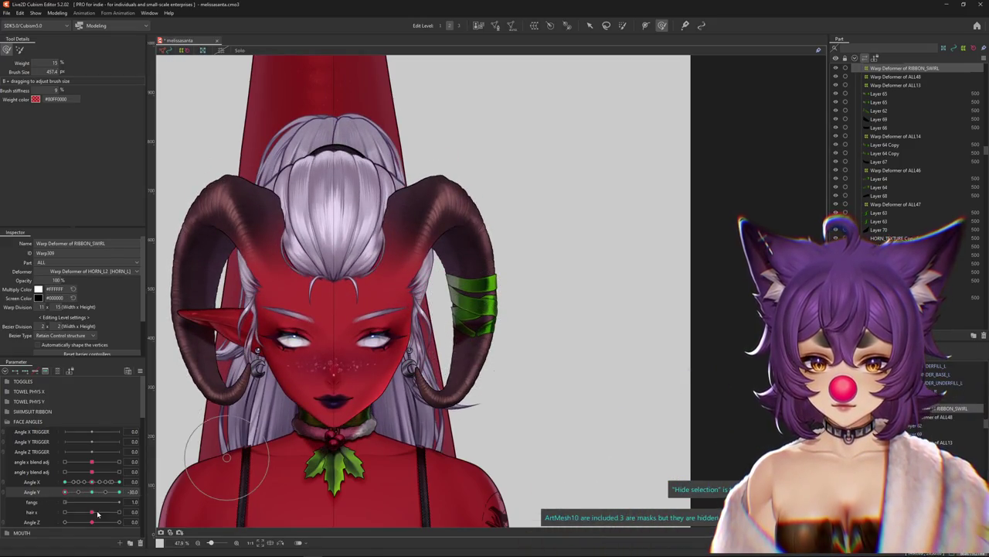
pyautogui.moveTo(98, 513); pyautogui.dragTo(93, 512)
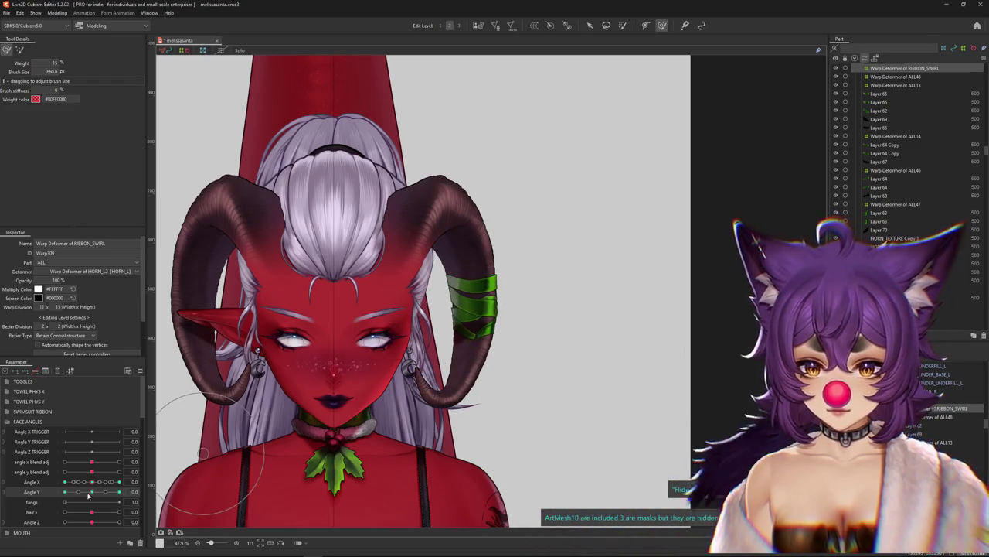
# - At Angle Y 30, pull the ribbon's top band up along the horn with a smaller brush
pyautogui.moveTo(65, 491); pyautogui.dragTo(121, 493)
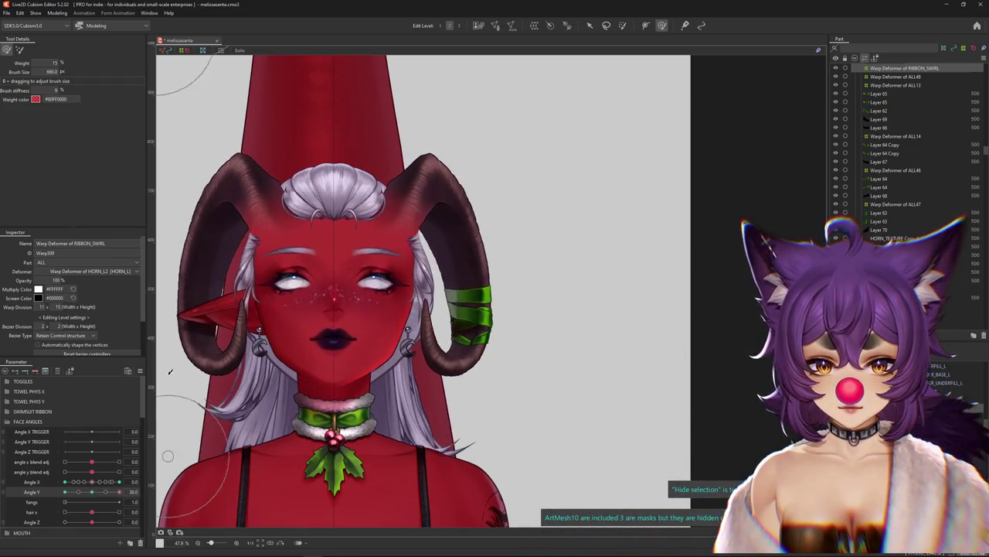
pyautogui.click(19, 50)
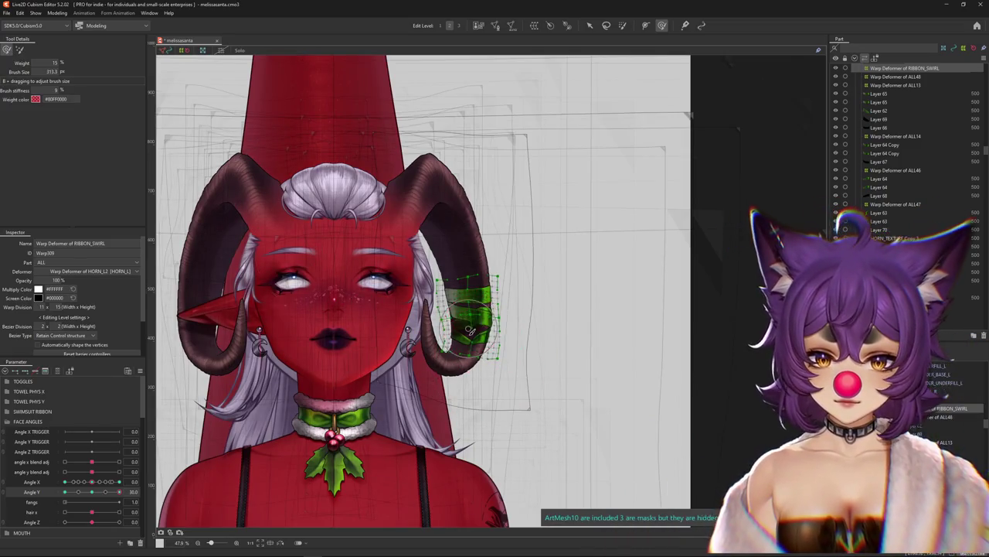
pyautogui.scroll(3, 489, 340)
pyautogui.moveTo(468, 267)
pyautogui.mouseDown()
pyautogui.moveTo(470, 246)
pyautogui.moveTo(453, 352)
pyautogui.mouseUp()
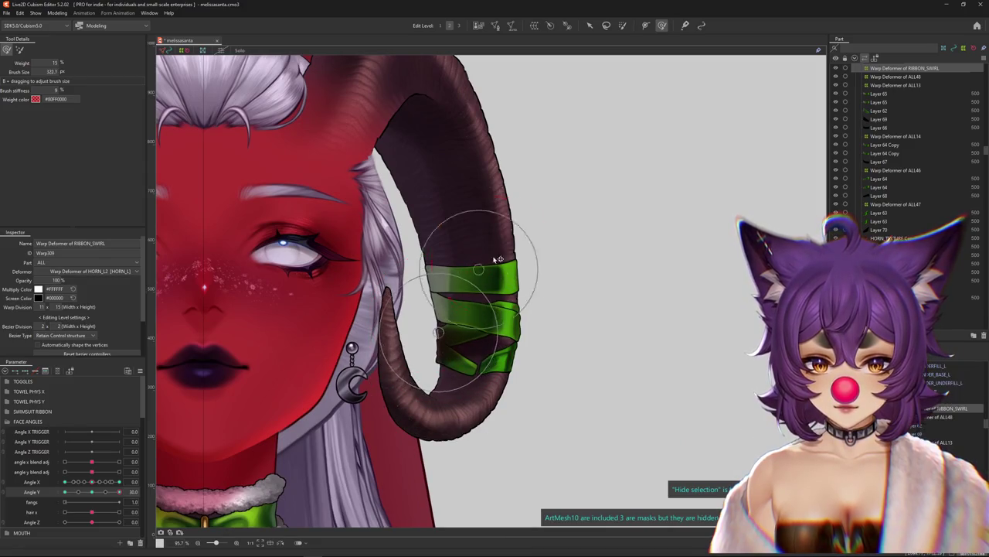
pyautogui.moveTo(483, 292); pyautogui.dragTo(501, 246)
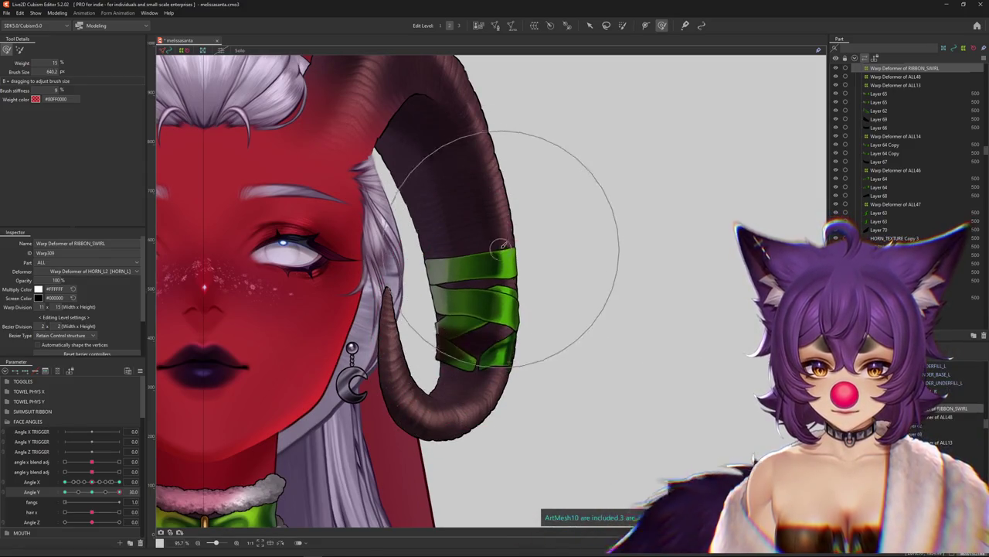
pyautogui.scroll(-5, 495, 368)
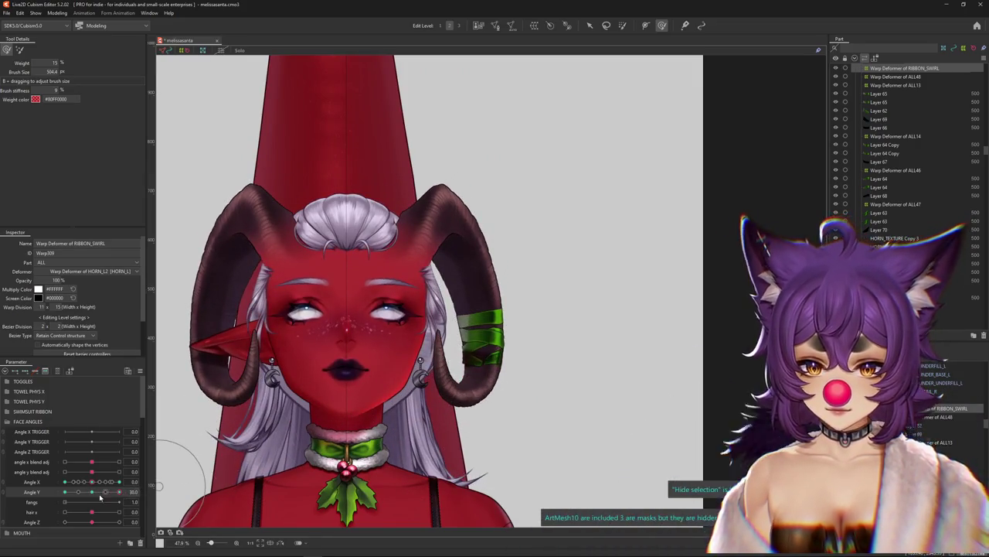
pyautogui.moveTo(100, 497); pyautogui.dragTo(119, 491)
# - Nudge the ribbon right and refine the bands across the whole horn at Angle Y 30
pyautogui.scroll(5, 459, 288)
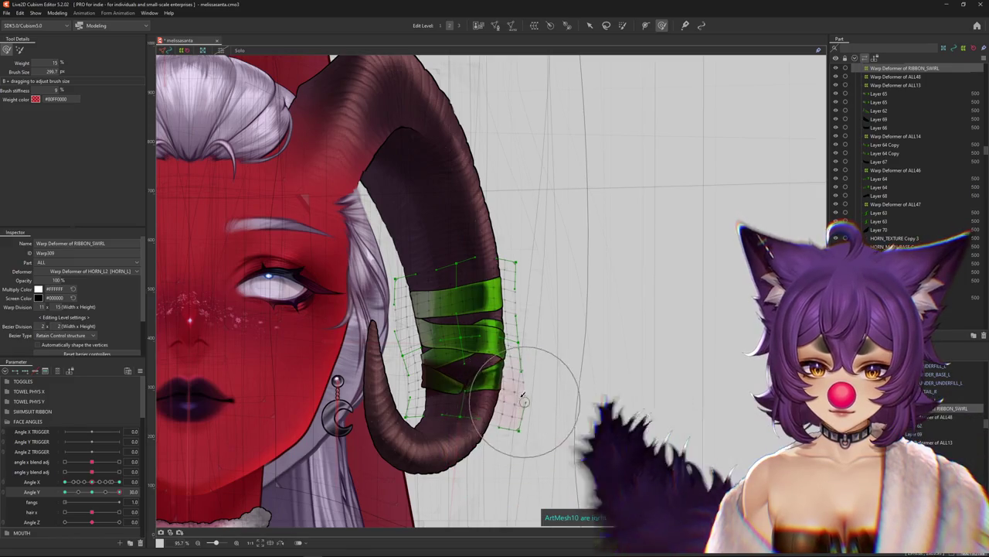
pyautogui.moveTo(547, 402); pyautogui.dragTo(525, 334)
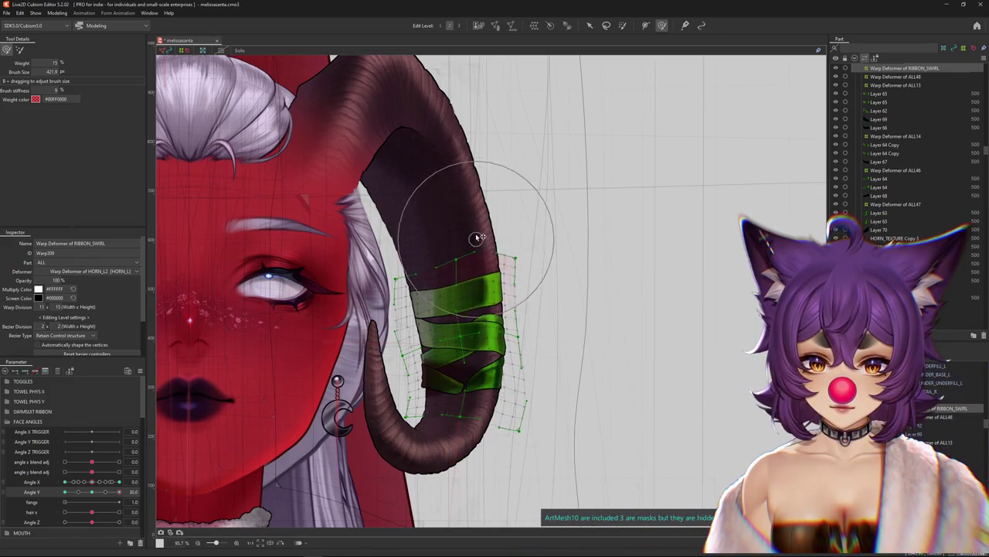
pyautogui.scroll(-5, 478, 237)
pyautogui.moveTo(423, 301); pyautogui.dragTo(411, 389)
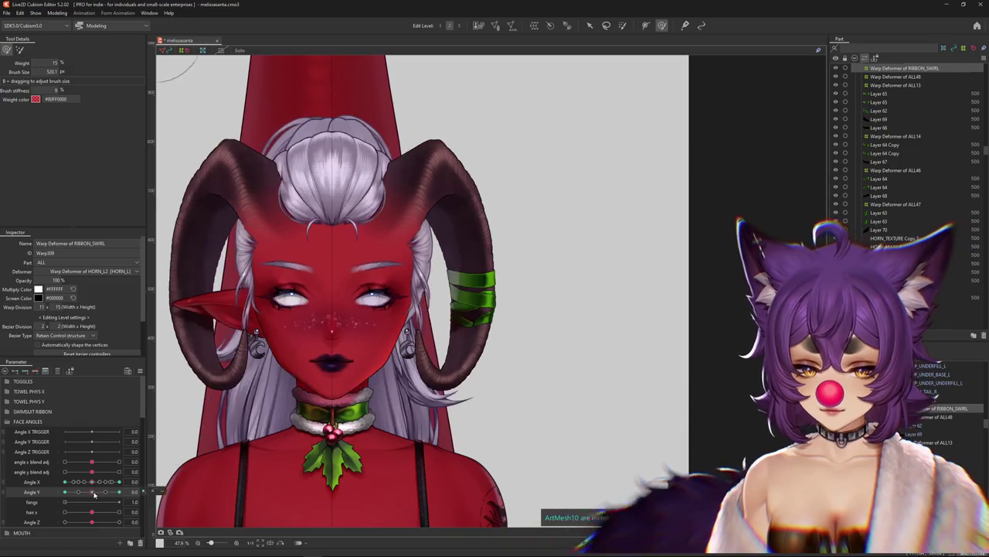
pyautogui.scroll(2, 488, 315)
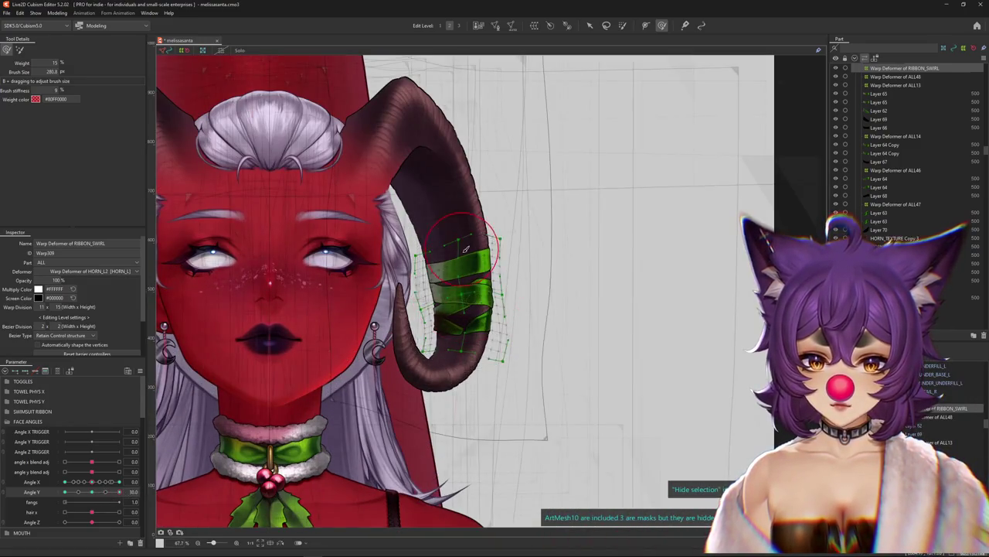
pyautogui.moveTo(468, 285)
pyautogui.mouseDown()
pyautogui.moveTo(454, 289)
pyautogui.moveTo(467, 21)
pyautogui.mouseUp()
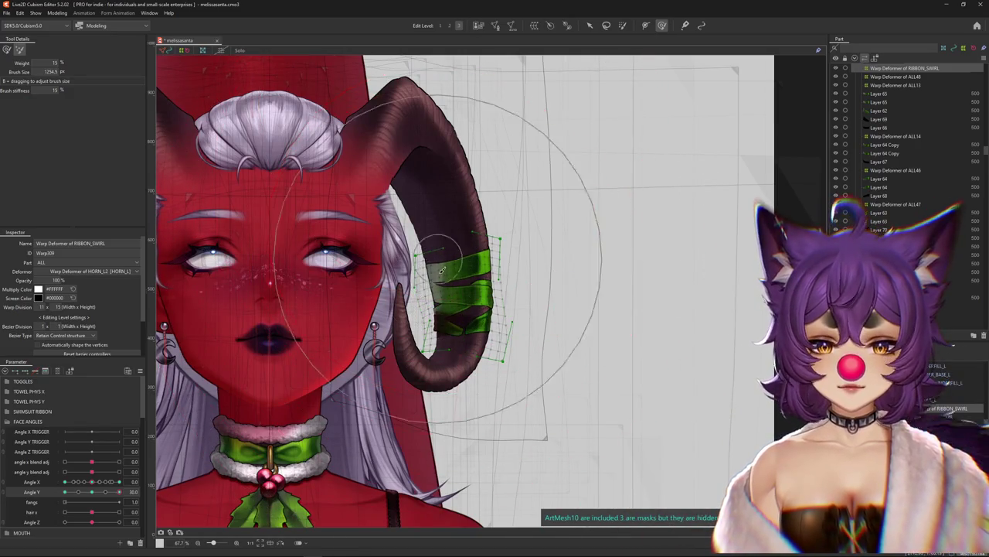
pyautogui.click(95, 493)
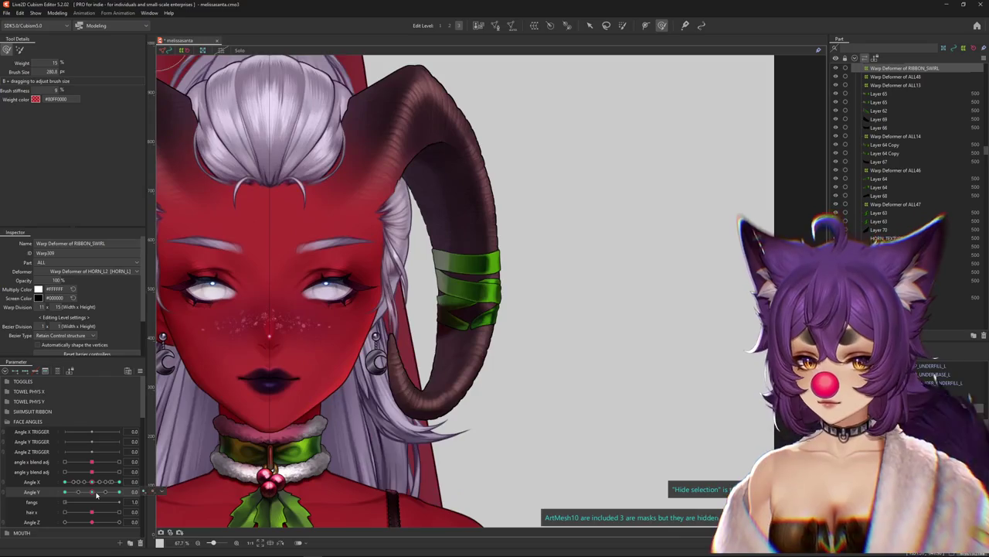
pyautogui.moveTo(96, 492); pyautogui.dragTo(119, 491)
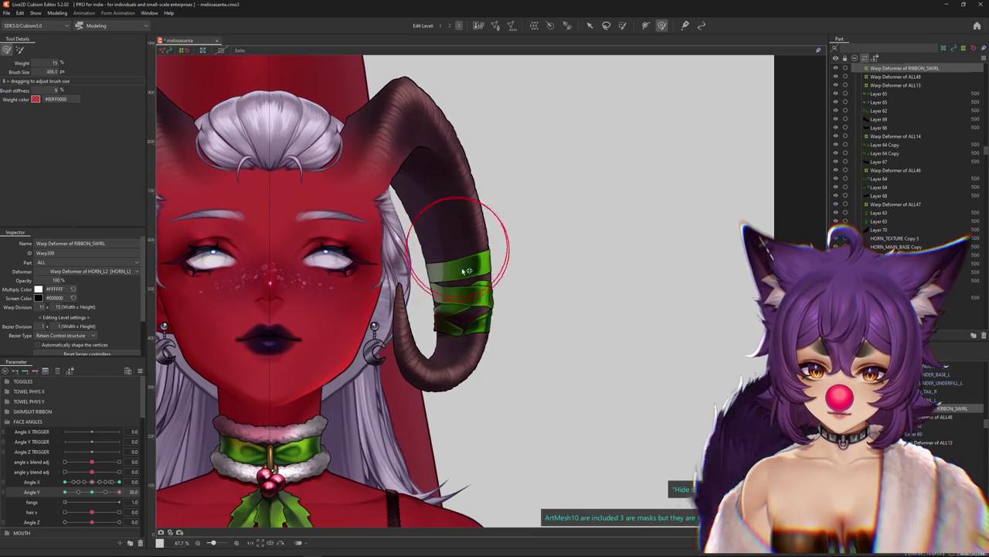
pyautogui.moveTo(467, 270); pyautogui.dragTo(460, 244)
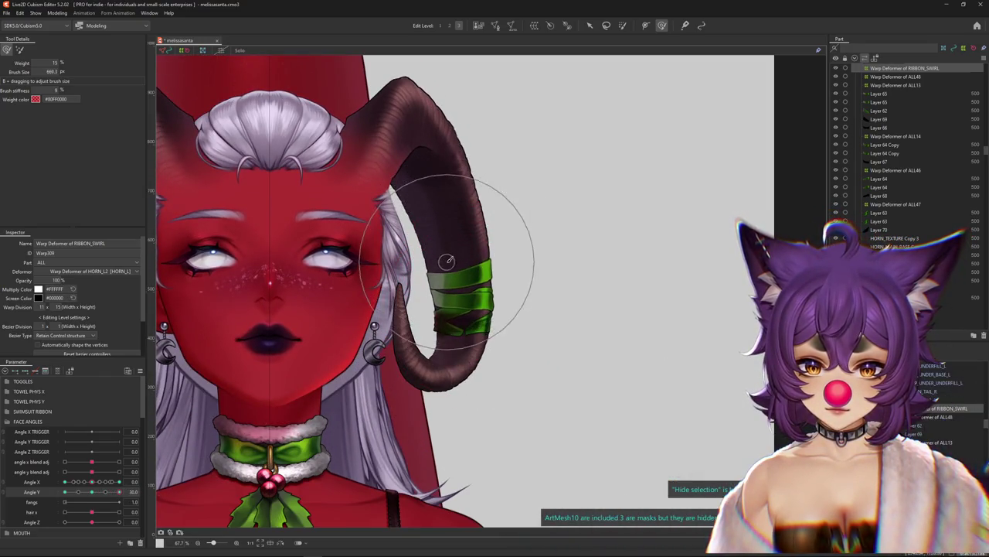
pyautogui.scroll(-2, 489, 263)
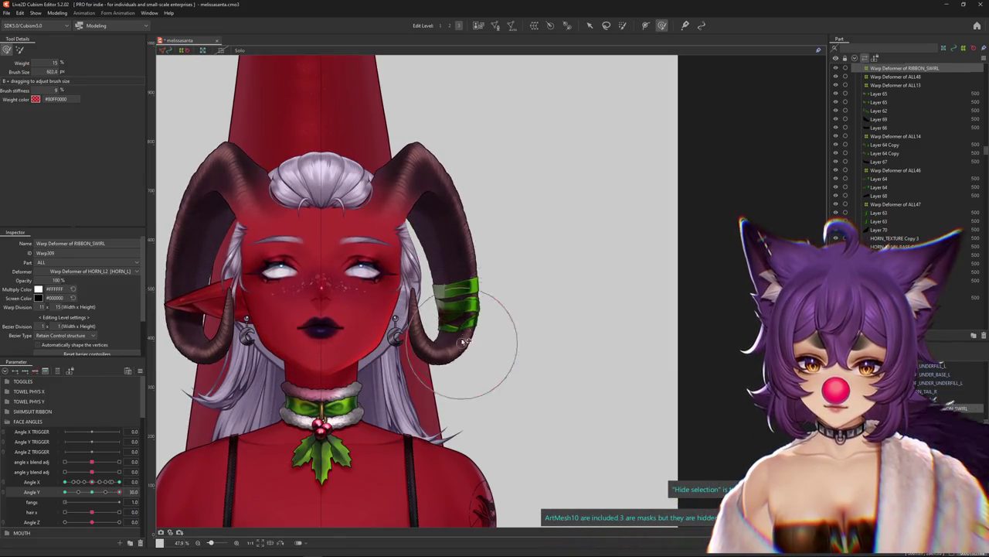
# - Brush-bend the RIBBON_SWIRL bands around the horn at Angle X 30, Angle Y 30
pyautogui.moveTo(464, 340); pyautogui.dragTo(457, 276)
pyautogui.scroll(-3, 338, 392)
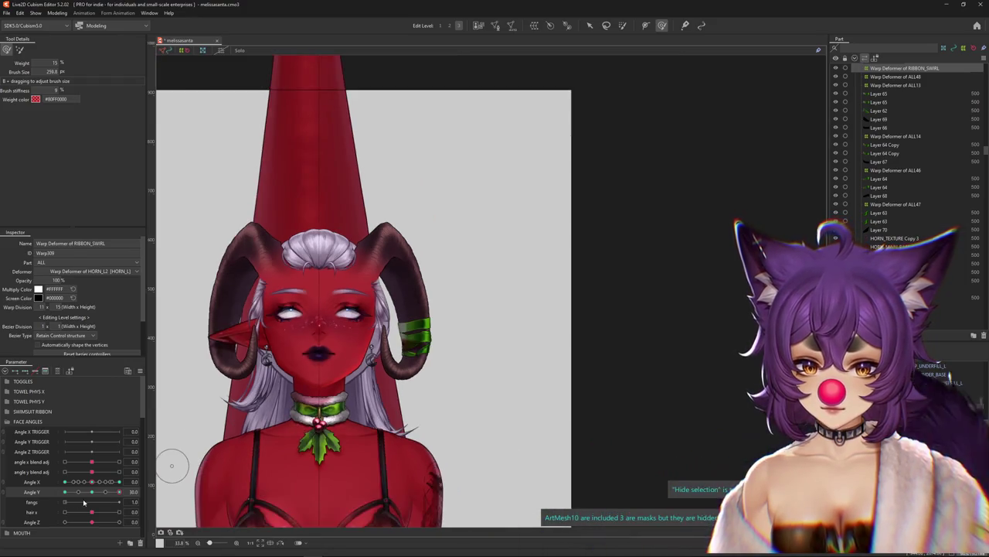
pyautogui.moveTo(88, 490)
pyautogui.mouseDown()
pyautogui.moveTo(117, 490)
pyautogui.moveTo(105, 487)
pyautogui.mouseUp()
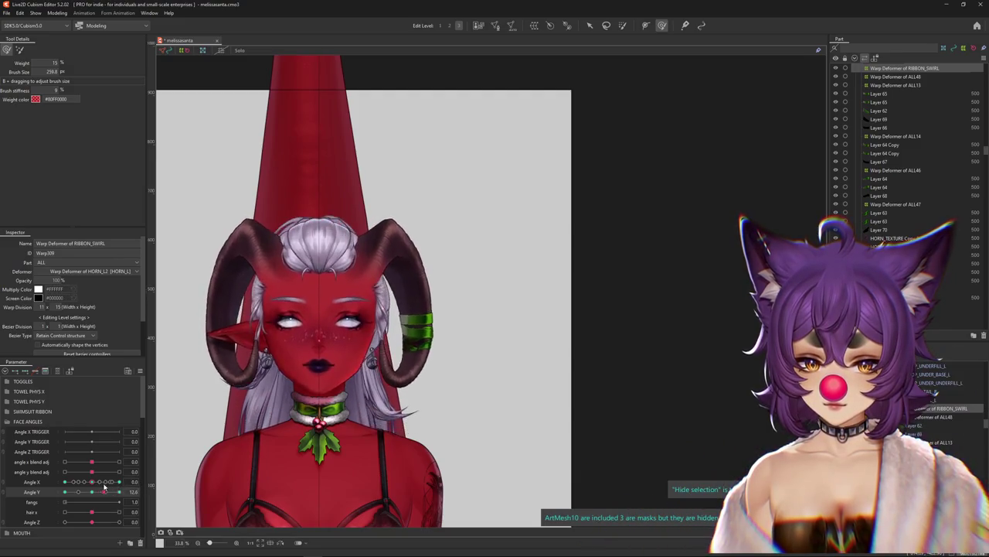
pyautogui.scroll(3, 428, 354)
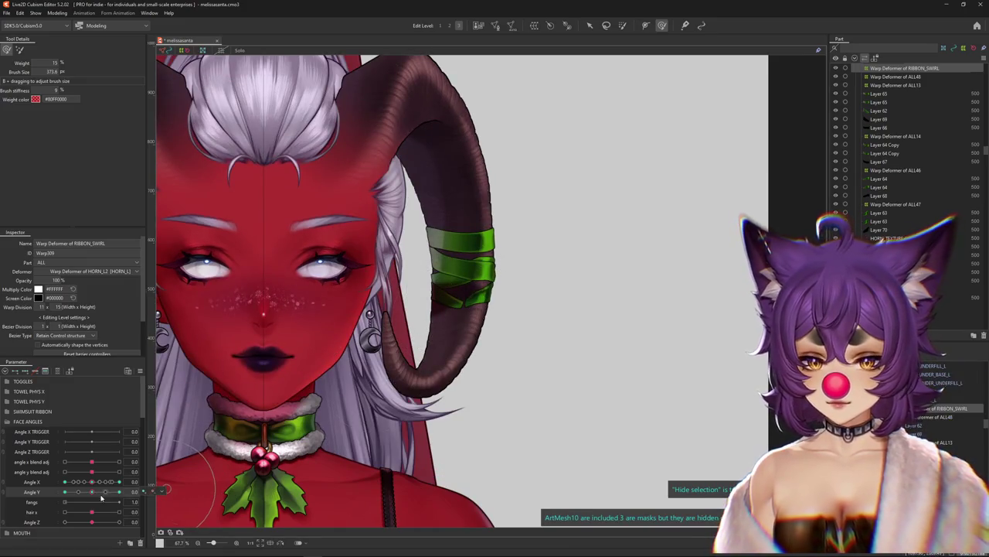
pyautogui.moveTo(100, 495)
pyautogui.mouseDown()
pyautogui.moveTo(167, 483)
pyautogui.moveTo(25, 506)
pyautogui.mouseUp()
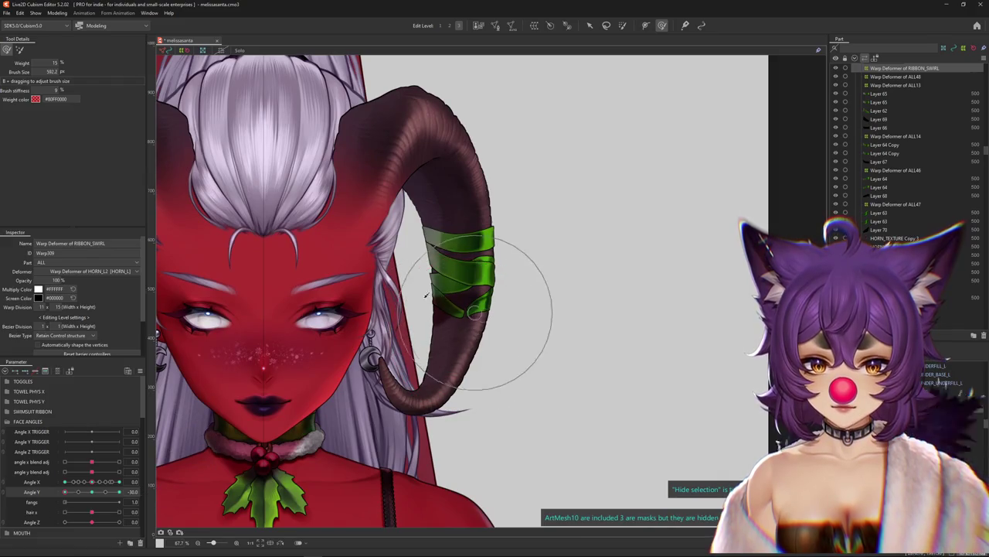
pyautogui.moveTo(476, 311); pyautogui.dragTo(395, 268)
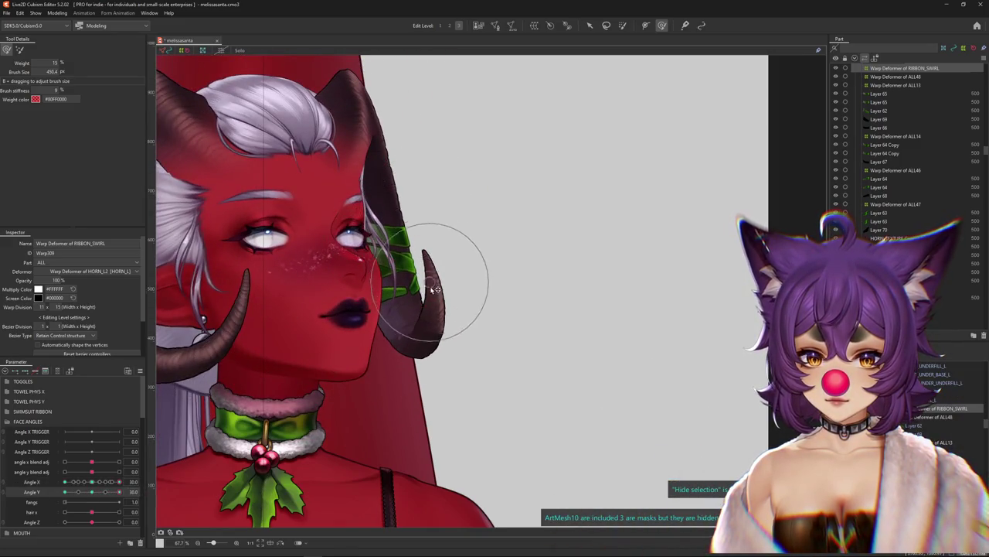
pyautogui.moveTo(369, 213); pyautogui.dragTo(376, 132)
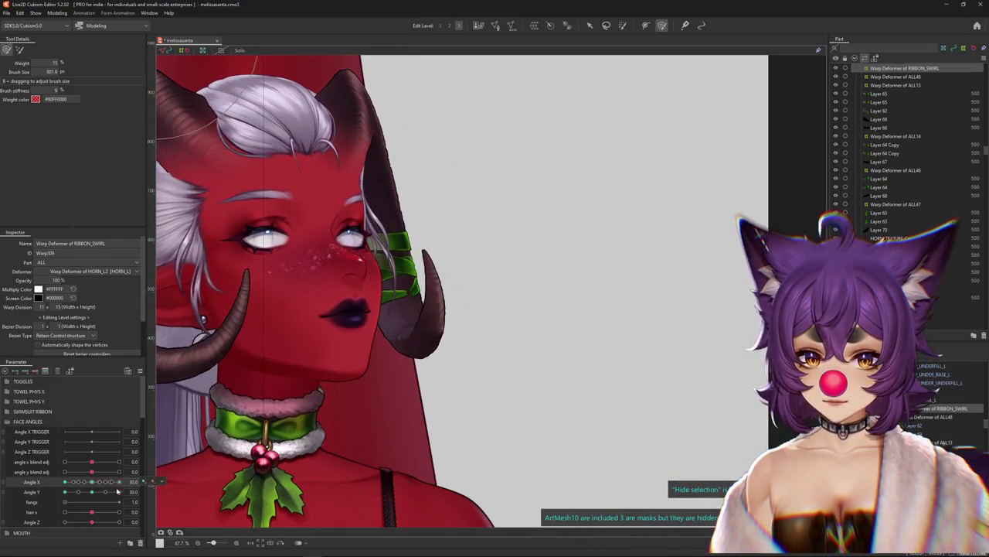
# - Pick HORN_TEXTURE Copy 3 from the overlap list and show it in Solo
pyautogui.moveTo(366, 340); pyautogui.dragTo(376, 272)
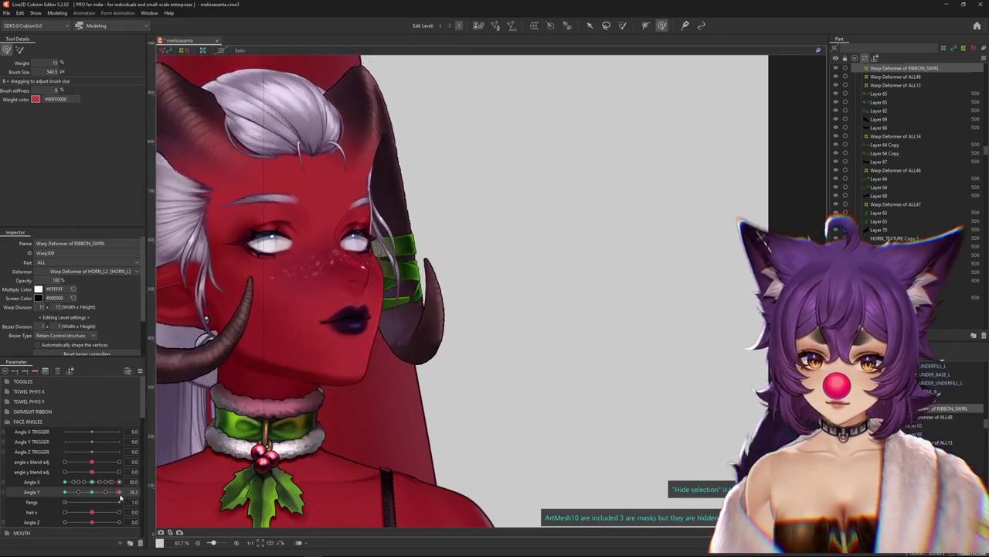
pyautogui.moveTo(379, 309); pyautogui.dragTo(384, 296)
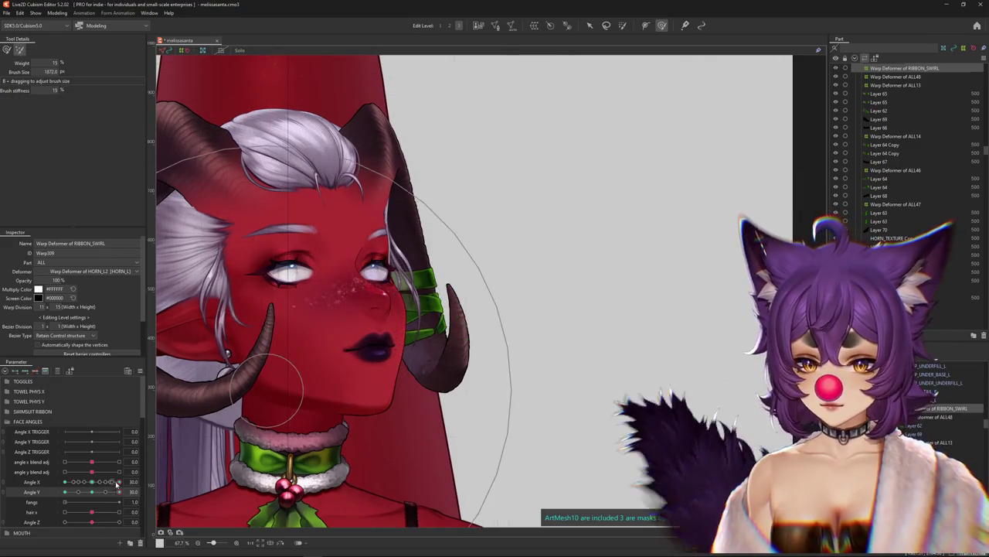
pyautogui.moveTo(120, 481)
pyautogui.mouseDown()
pyautogui.moveTo(109, 484)
pyautogui.moveTo(124, 481)
pyautogui.mouseUp()
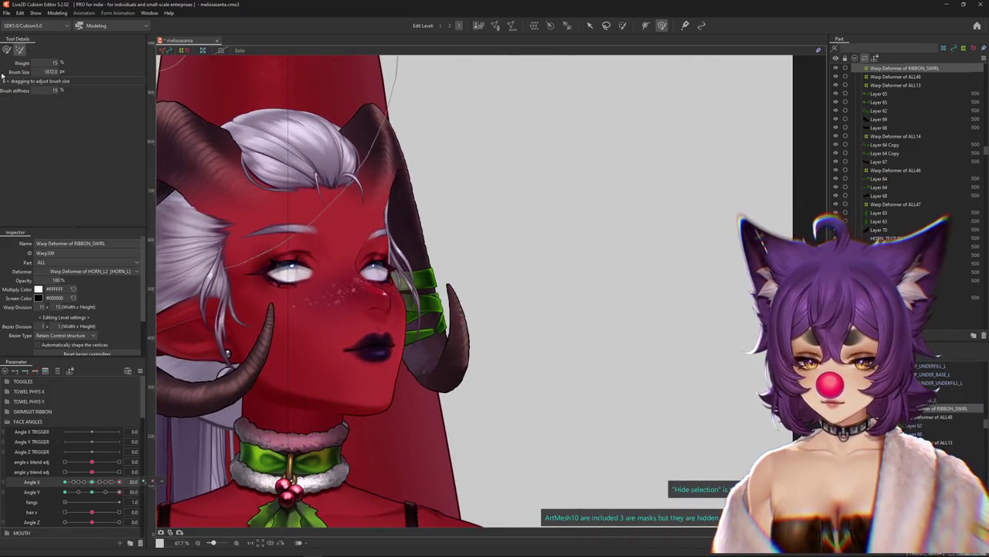
pyautogui.click(7, 50)
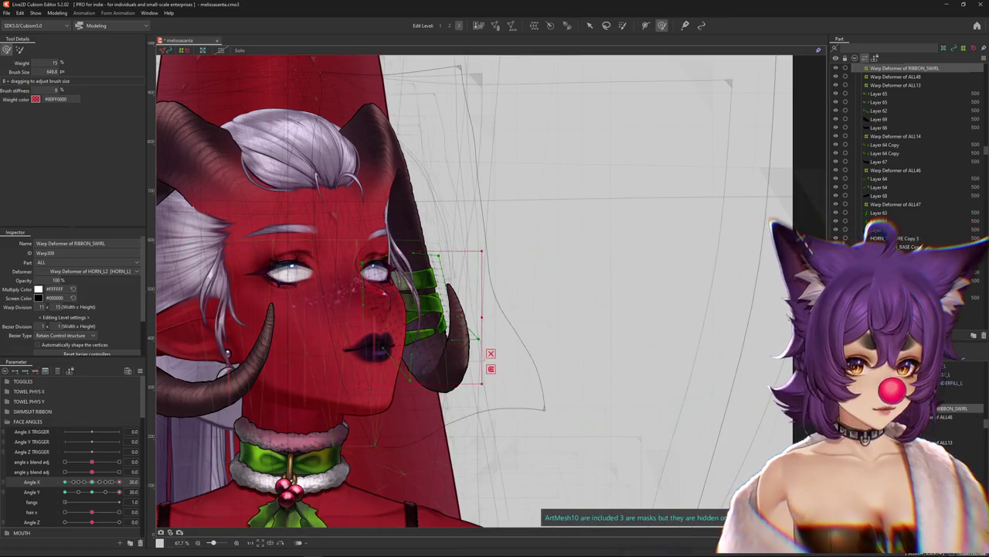
pyautogui.click(410, 302)
pyautogui.rightClick(422, 356)
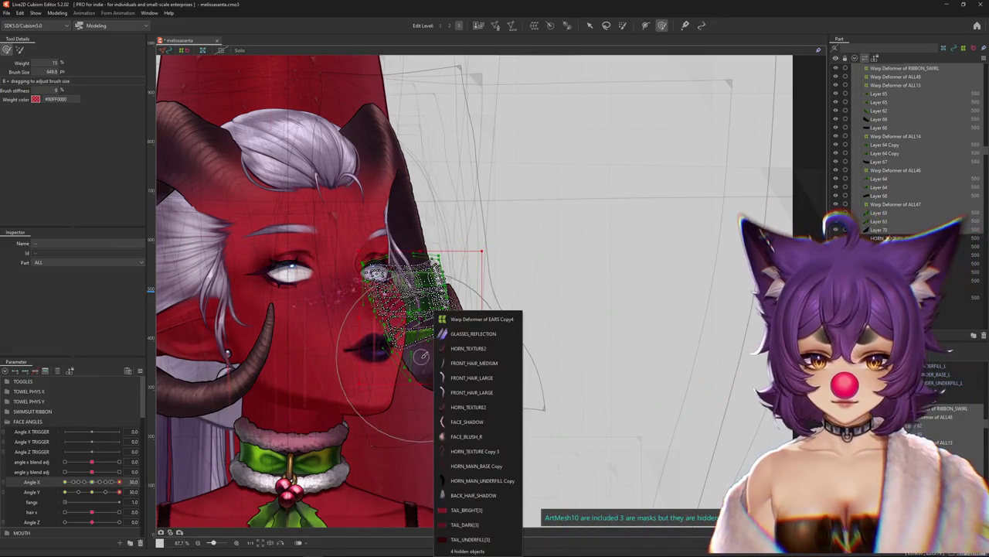
pyautogui.click(471, 451)
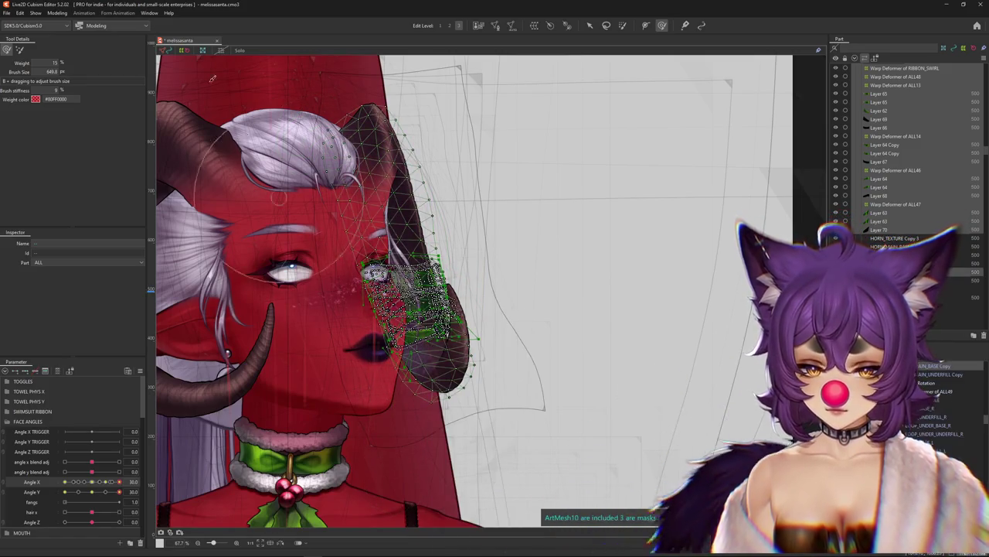
pyautogui.click(240, 50)
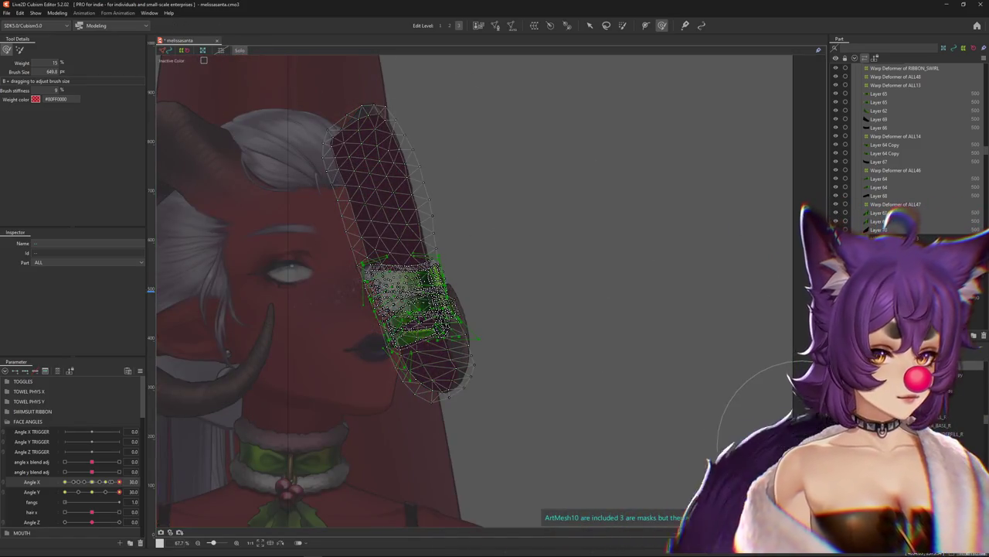
# - Brush the RIBBON_SWIRL warp so the bands sit snug on the horn, then turn Solo off
pyautogui.click(904, 68)
pyautogui.moveTo(119, 492)
pyautogui.mouseDown()
pyautogui.moveTo(92, 493)
pyautogui.moveTo(321, 415)
pyautogui.mouseUp()
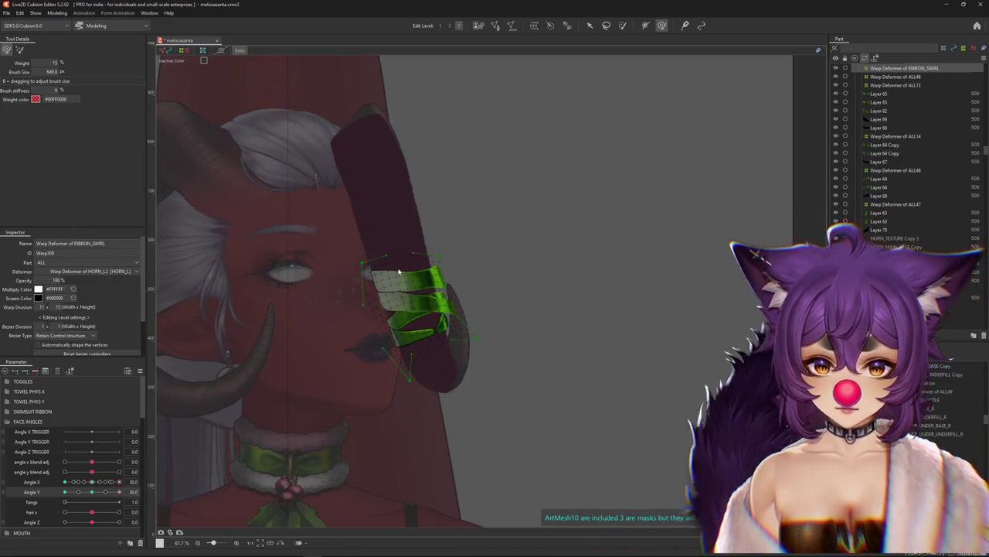
pyautogui.moveTo(369, 331); pyautogui.dragTo(391, 272)
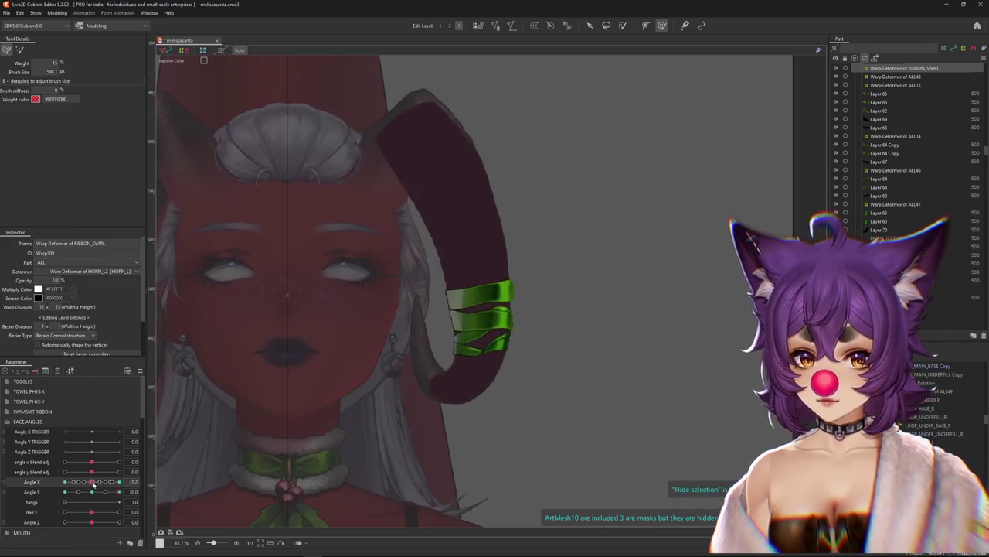
pyautogui.moveTo(92, 492); pyautogui.dragTo(92, 481)
pyautogui.moveTo(394, 258); pyautogui.dragTo(454, 233)
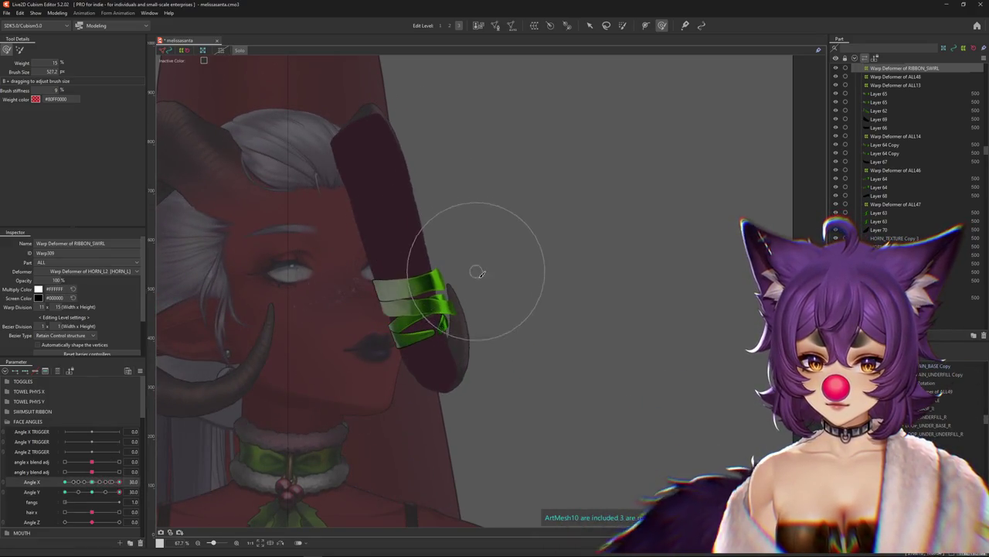
pyautogui.moveTo(358, 276); pyautogui.dragTo(425, 353)
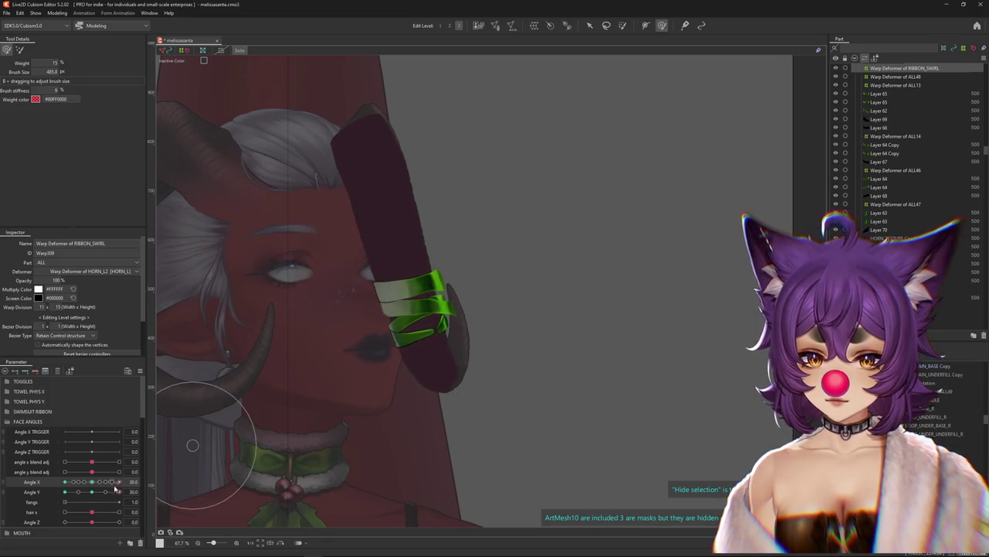
pyautogui.moveTo(115, 492); pyautogui.dragTo(118, 492)
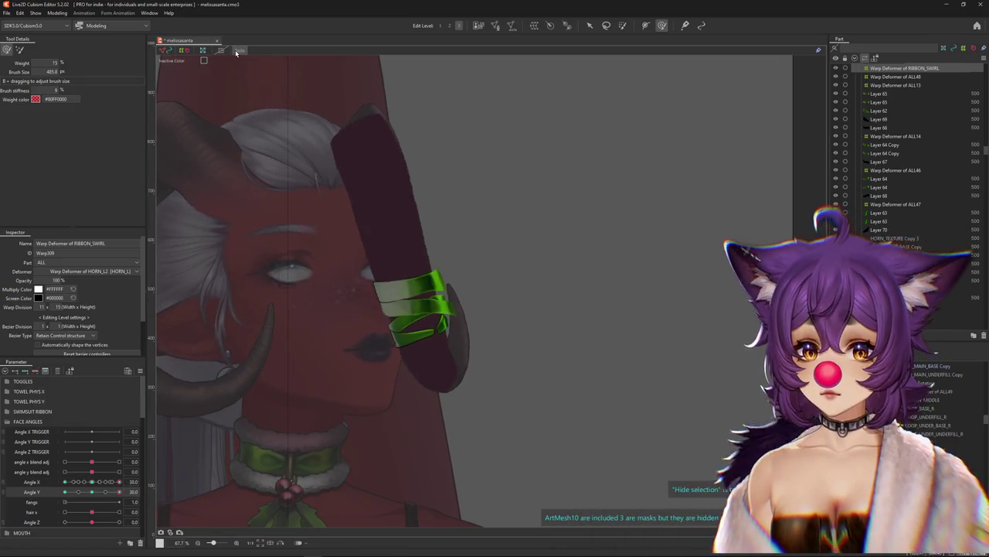
pyautogui.click(236, 52)
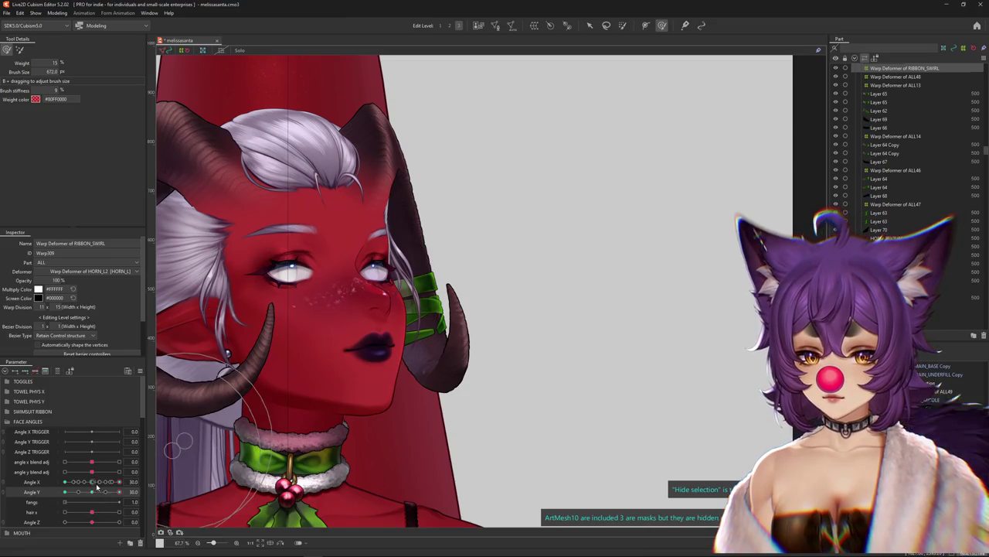
# - Refine the RIBBON_SWIRL warp while testing Angle X and Angle Y at 30, 0 and -30
pyautogui.moveTo(98, 484); pyautogui.dragTo(92, 482)
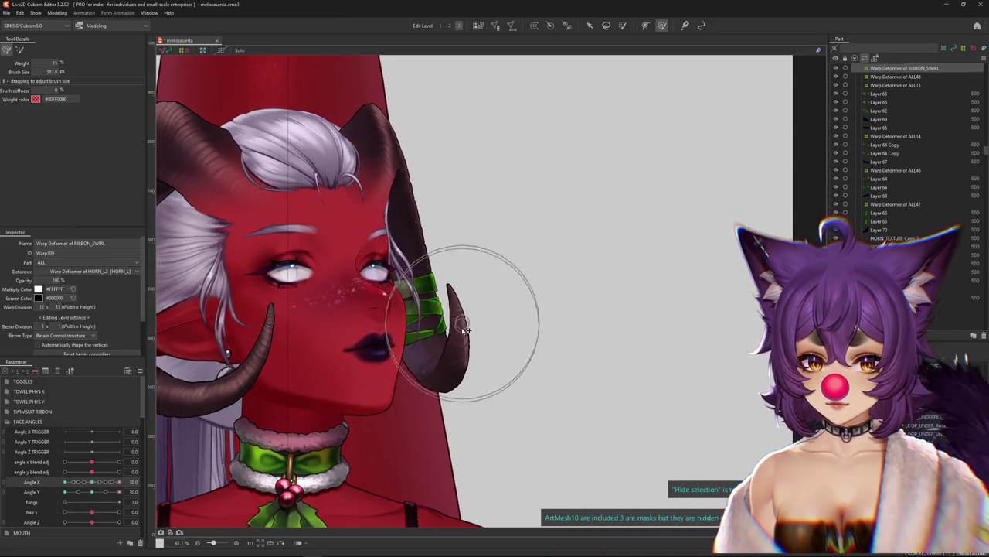
pyautogui.moveTo(99, 493); pyautogui.dragTo(119, 492)
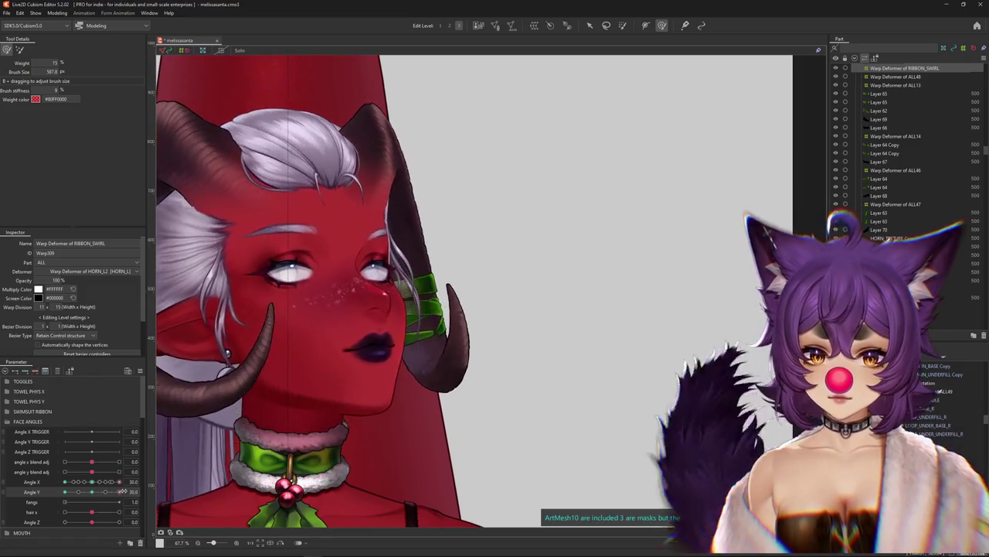
pyautogui.moveTo(416, 299); pyautogui.dragTo(413, 311)
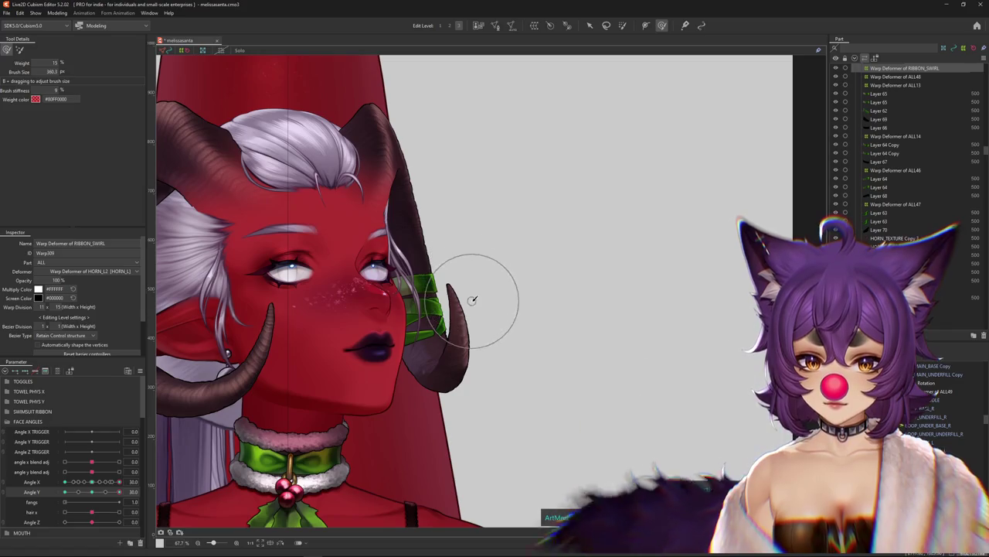
pyautogui.moveTo(119, 491)
pyautogui.mouseDown()
pyautogui.moveTo(100, 495)
pyautogui.moveTo(118, 492)
pyautogui.mouseUp()
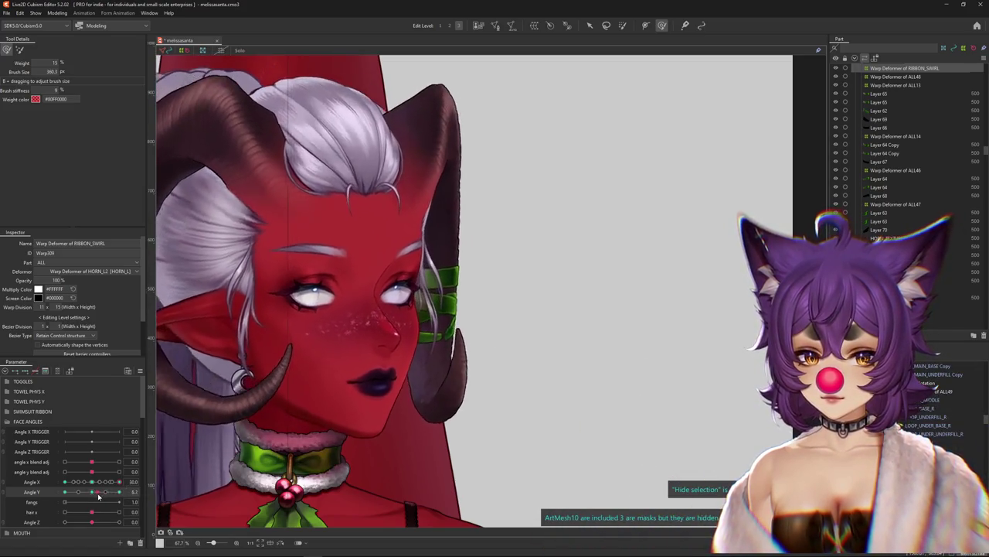
pyautogui.moveTo(450, 365); pyautogui.dragTo(436, 327)
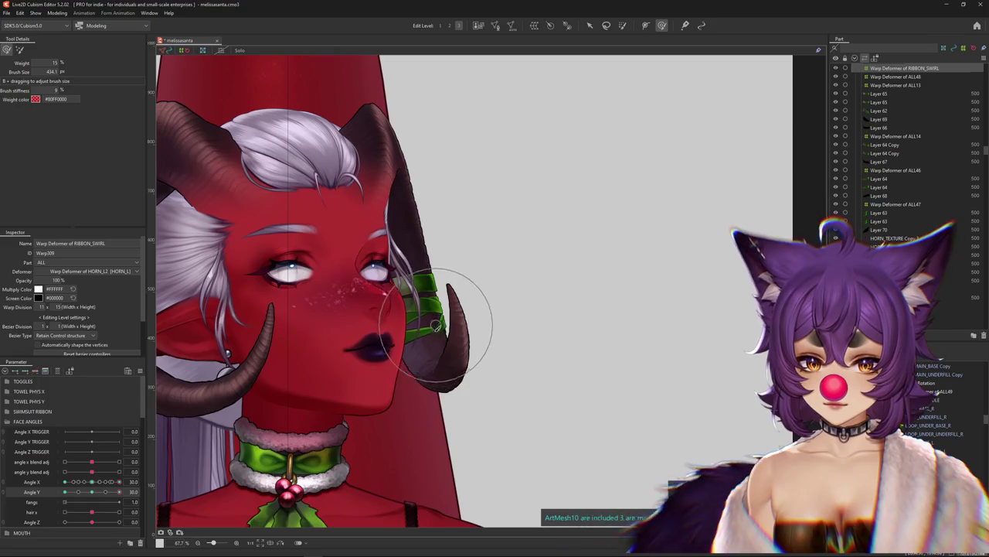
pyautogui.moveTo(115, 483); pyautogui.dragTo(118, 482)
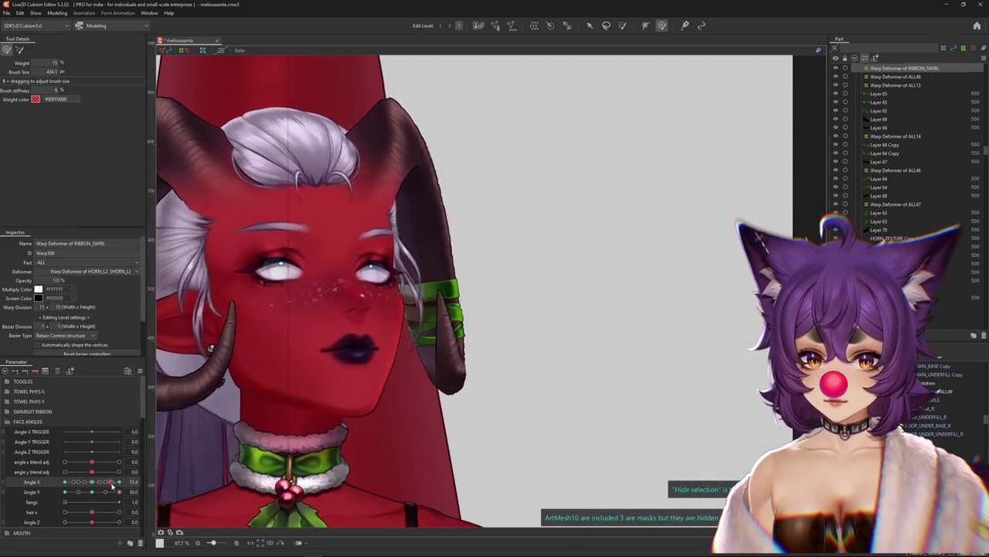
pyautogui.moveTo(399, 293); pyautogui.dragTo(390, 289)
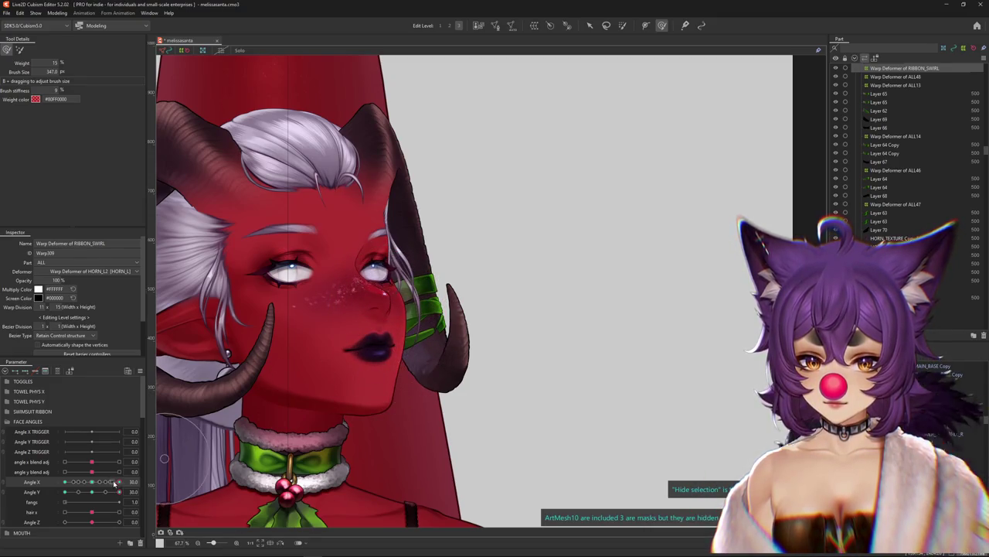
pyautogui.moveTo(114, 483); pyautogui.dragTo(118, 481)
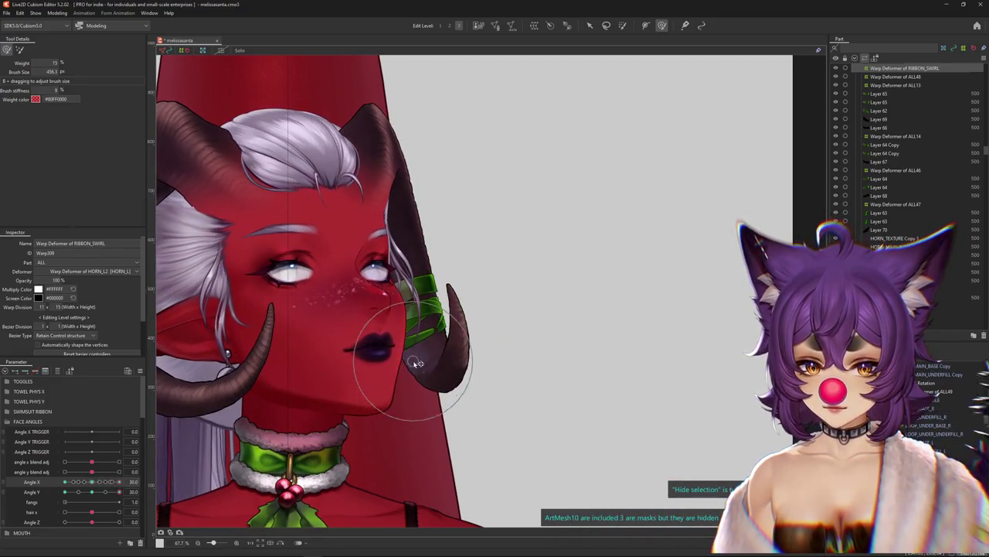
pyautogui.moveTo(91, 492); pyautogui.dragTo(25, 498)
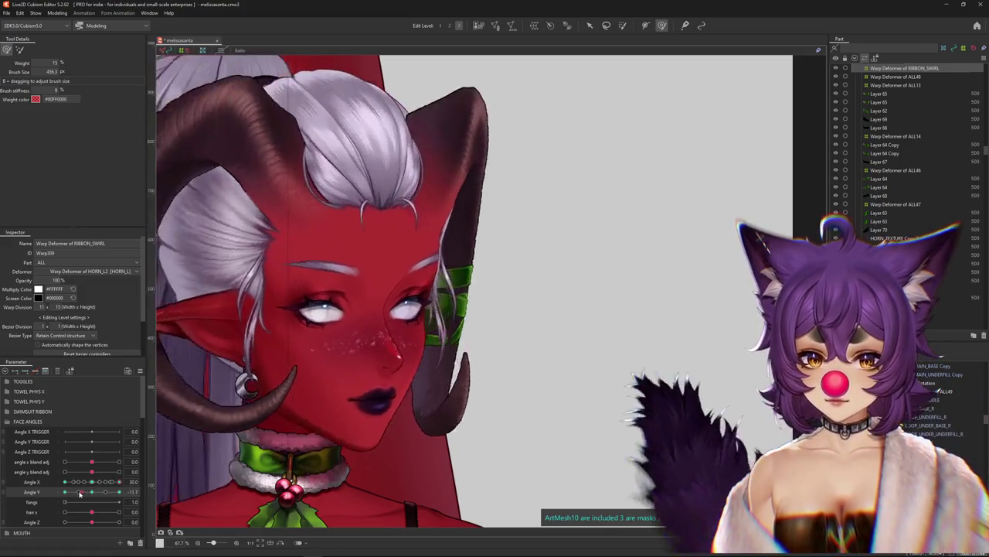
pyautogui.moveTo(119, 481)
pyautogui.mouseDown()
pyautogui.moveTo(68, 491)
pyautogui.moveTo(120, 491)
pyautogui.moveTo(82, 484)
pyautogui.moveTo(93, 482)
pyautogui.mouseUp()
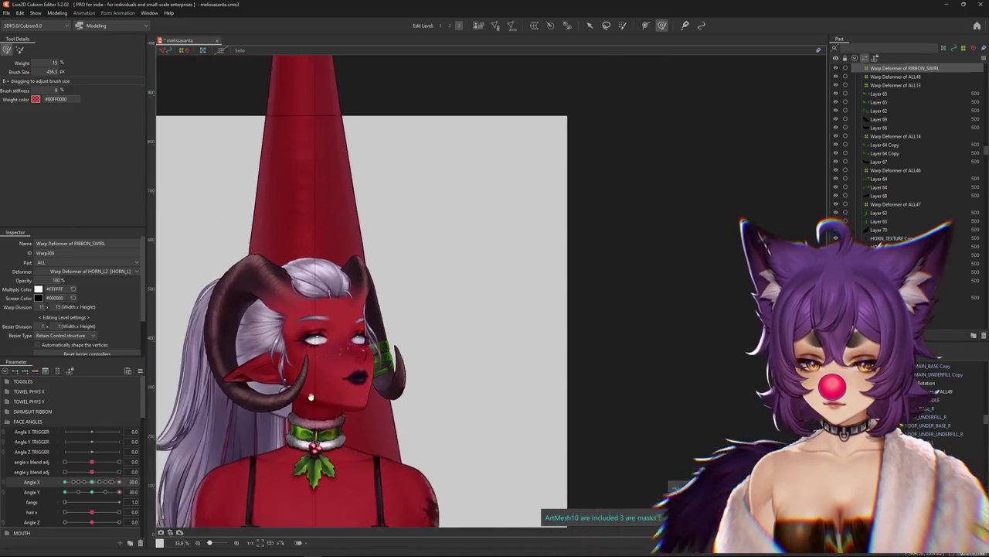
pyautogui.scroll(5, 429, 252)
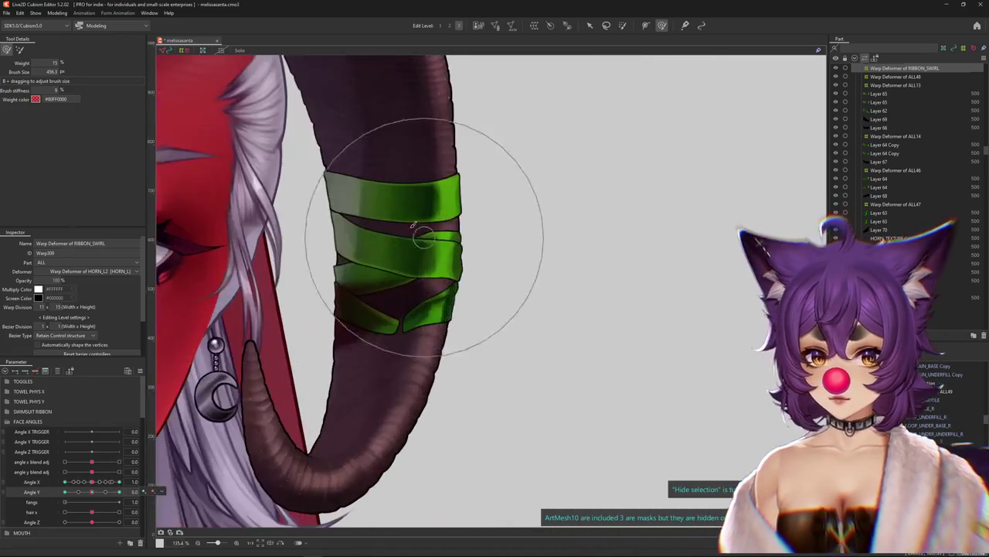
# - Select Warp Deformer of ALL13 from the overlap list and set Angle X to 0
pyautogui.rightClick(423, 228)
pyautogui.click(447, 267)
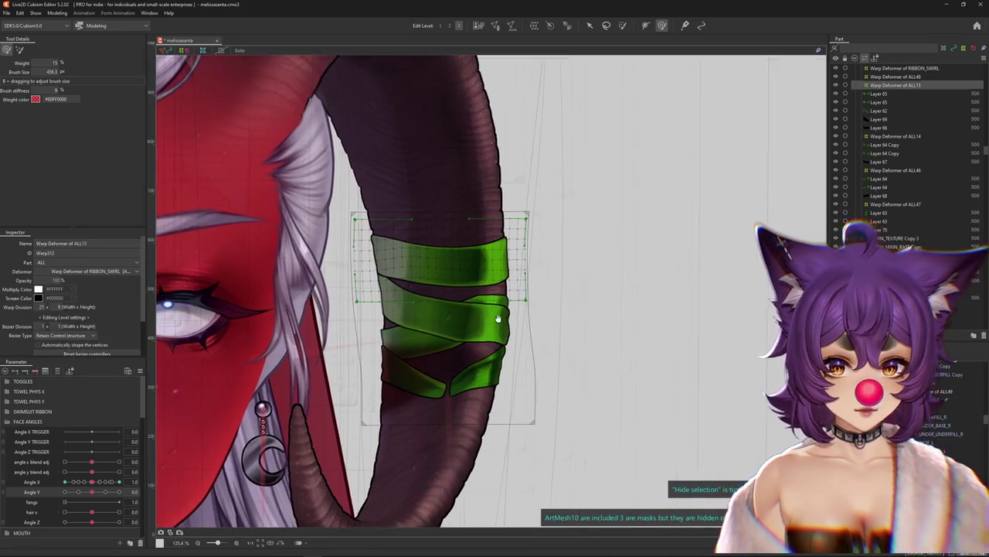
pyautogui.moveTo(119, 482); pyautogui.dragTo(93, 487)
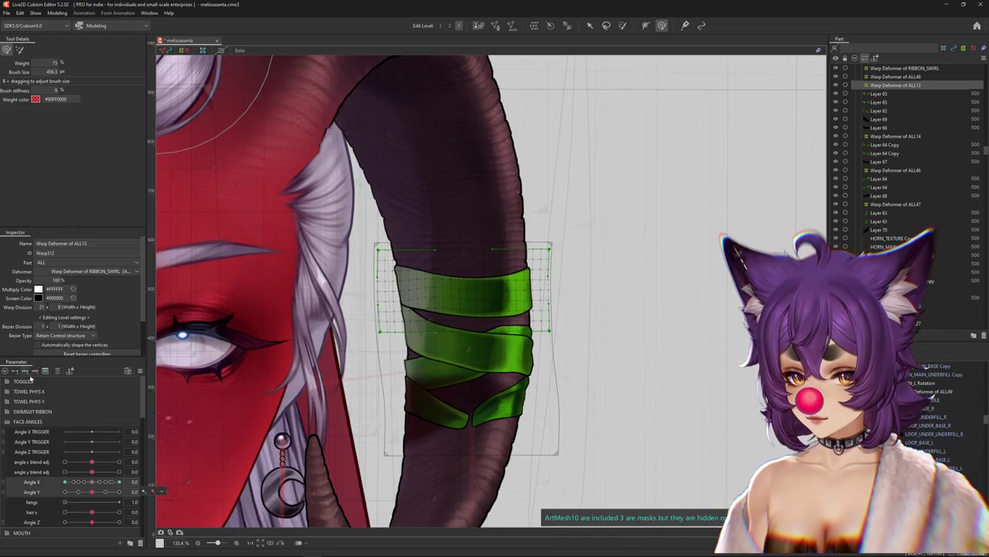
pyautogui.moveTo(94, 492); pyautogui.dragTo(119, 492)
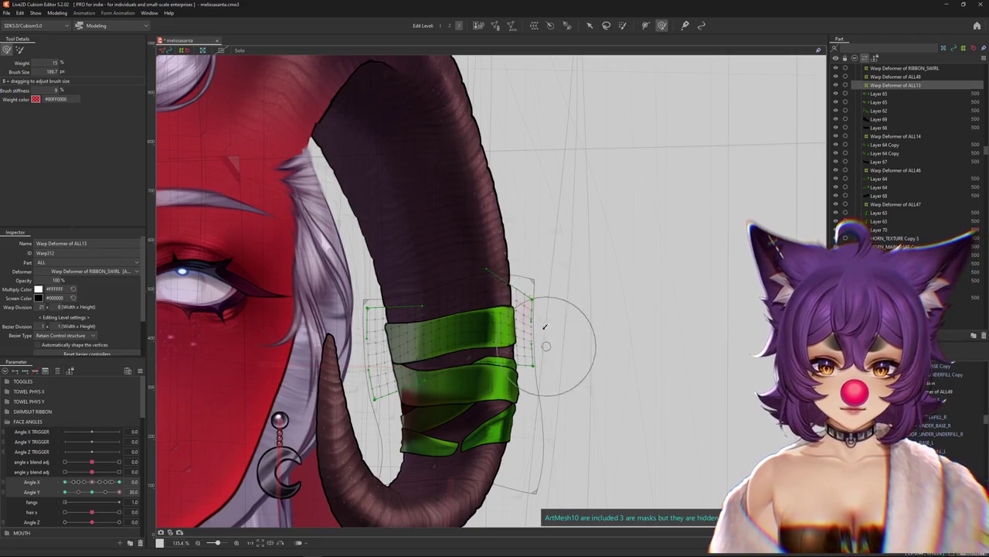
pyautogui.moveTo(543, 350); pyautogui.dragTo(496, 317)
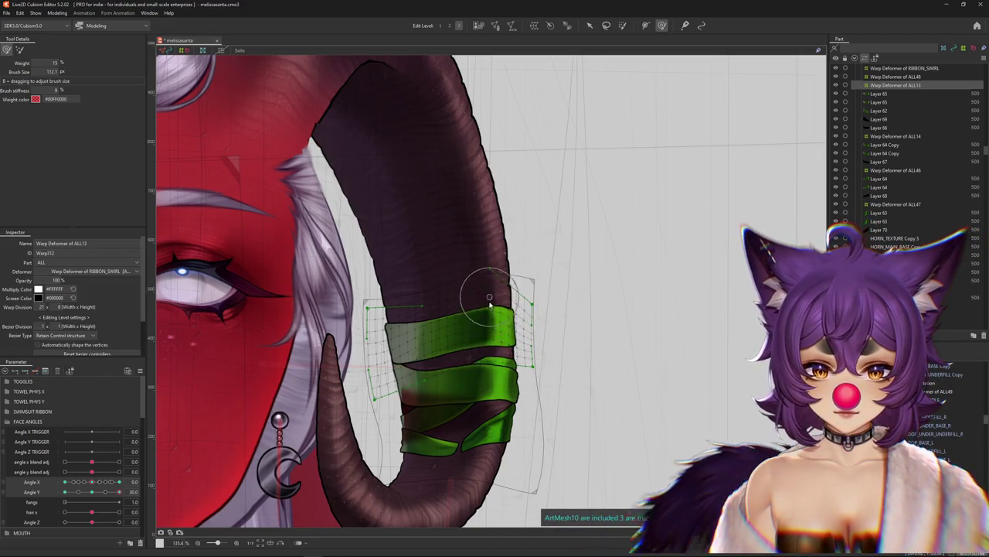
# - Push the green band onto the horn at Angle Y -30 with a resized deform brush
pyautogui.scroll(-4, 489, 304)
pyautogui.moveTo(119, 492); pyautogui.dragTo(120, 492)
pyautogui.scroll(4, 479, 297)
pyautogui.scroll(-2, 434, 277)
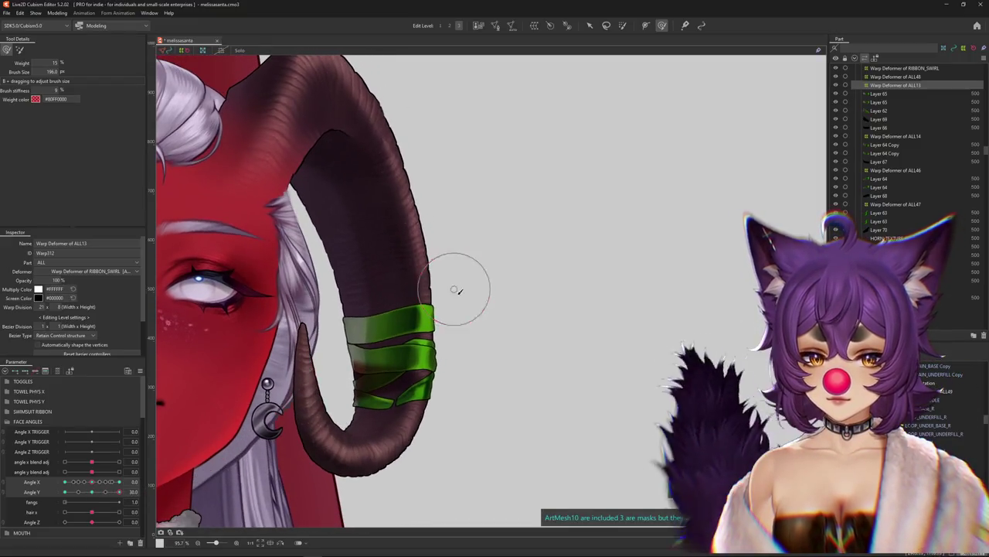
pyautogui.scroll(-2, 456, 338)
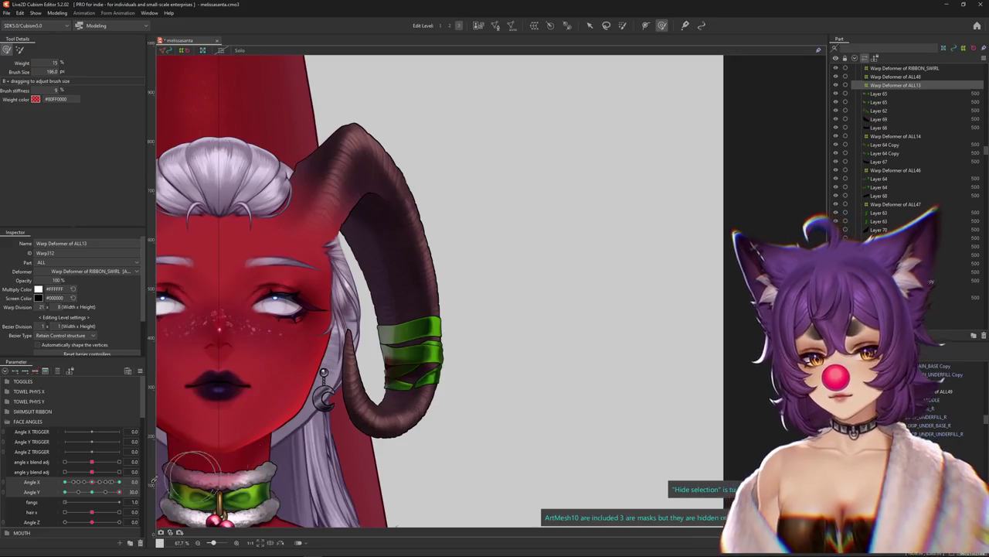
pyautogui.moveTo(98, 497); pyautogui.dragTo(43, 495)
pyautogui.scroll(2, 404, 259)
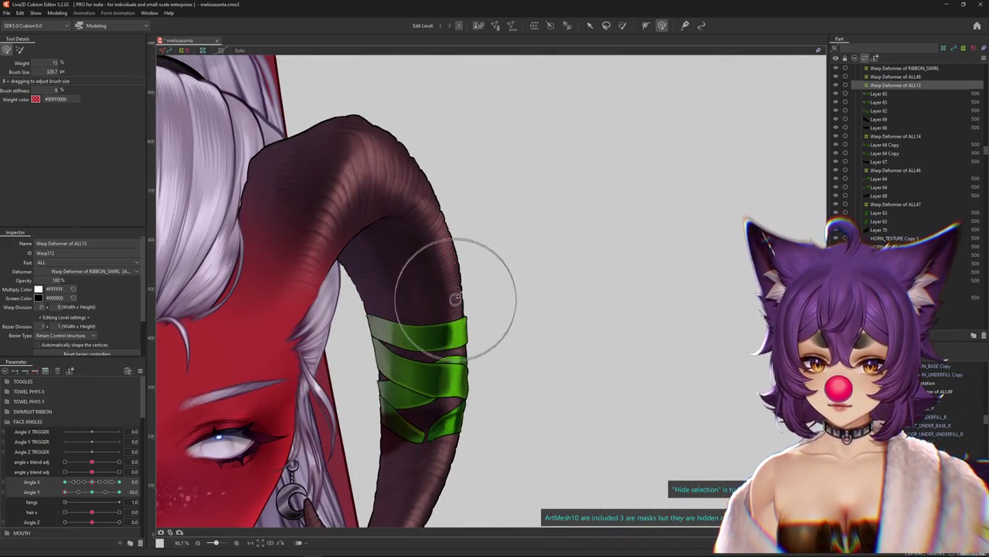
pyautogui.moveTo(513, 330); pyautogui.dragTo(491, 305)
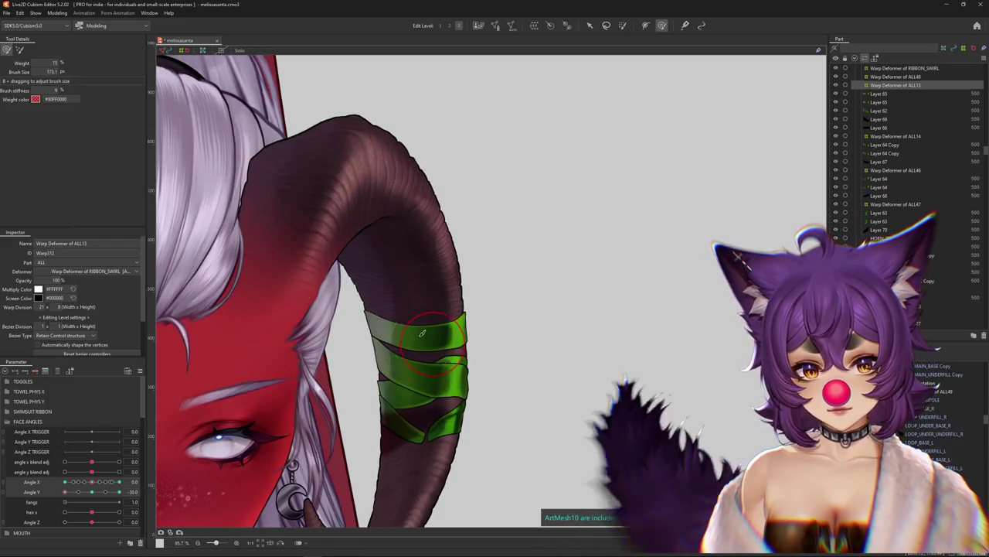
pyautogui.moveTo(416, 342); pyautogui.dragTo(403, 328)
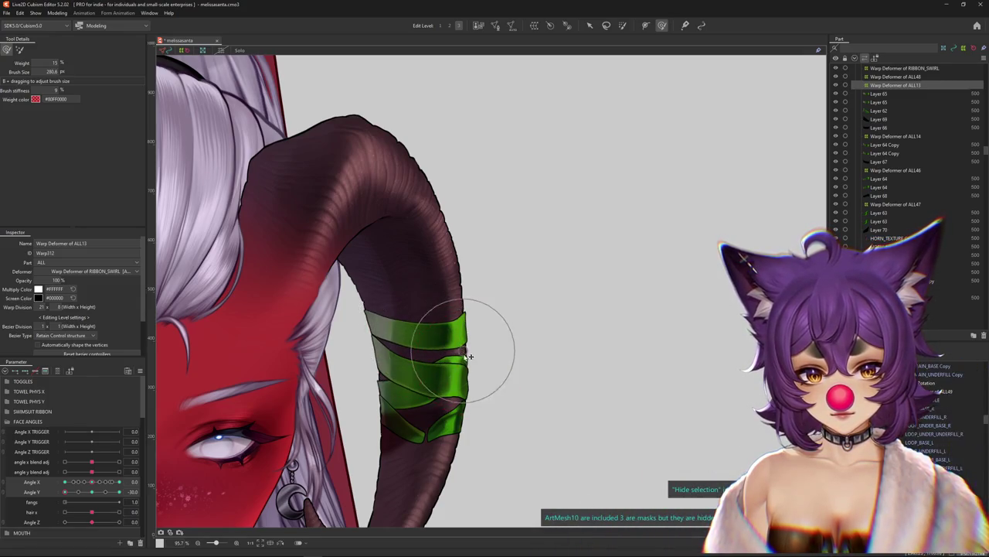
pyautogui.scroll(-2, 471, 302)
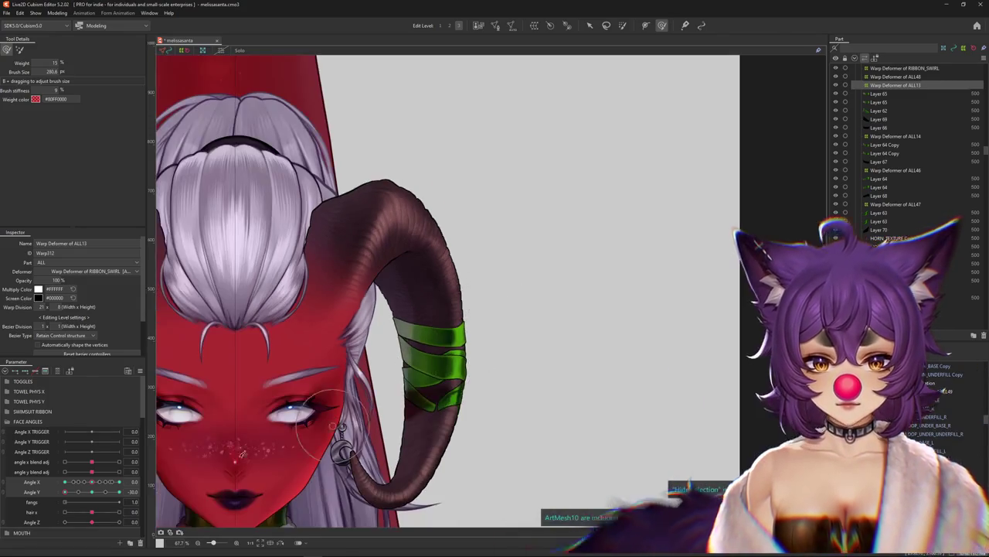
pyautogui.click(94, 492)
# - Scrub Angle Y between -30 and 30 to review the ribbons, ending at Angle Y 30
pyautogui.moveTo(93, 492); pyautogui.dragTo(65, 492)
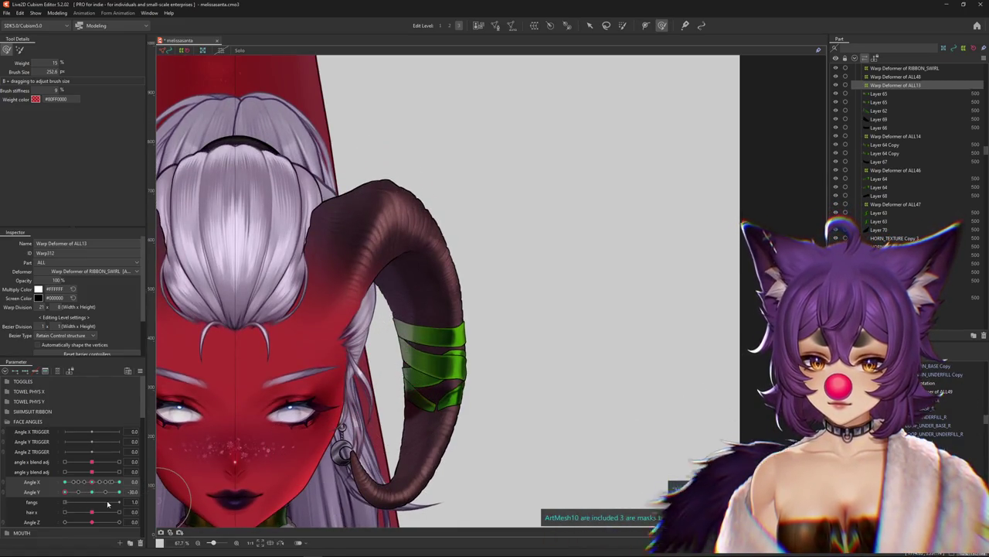
pyautogui.moveTo(65, 492)
pyautogui.mouseDown()
pyautogui.moveTo(88, 492)
pyautogui.moveTo(65, 492)
pyautogui.mouseUp()
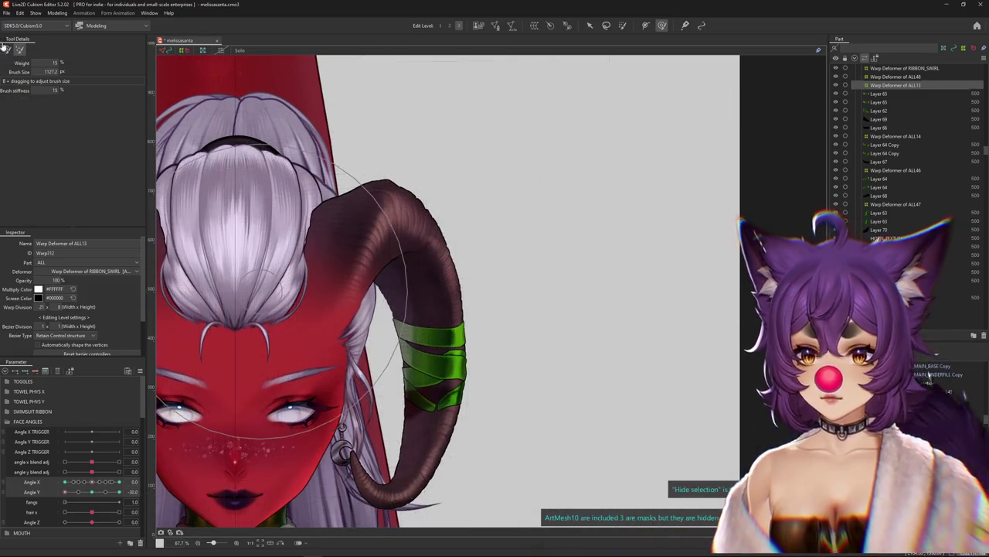
pyautogui.moveTo(94, 495); pyautogui.dragTo(65, 493)
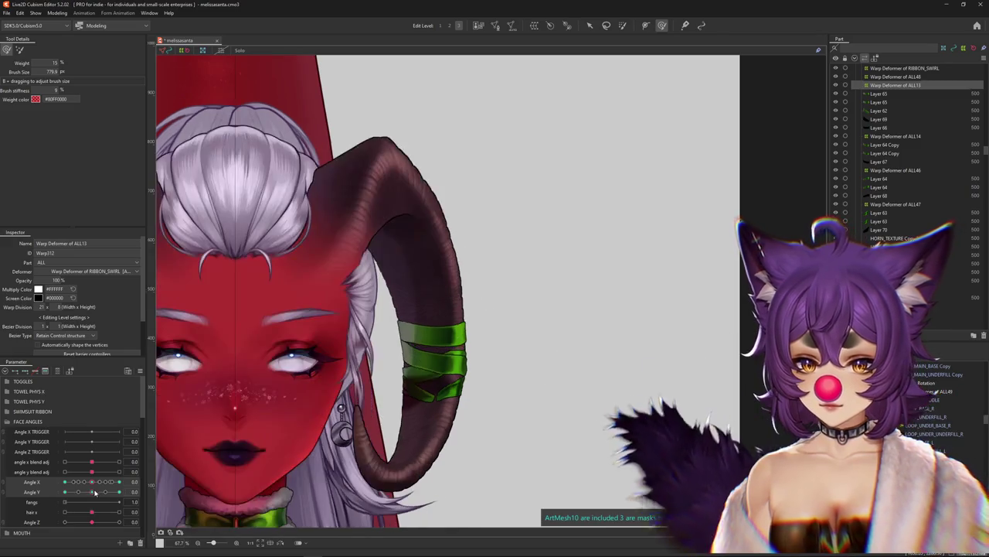
pyautogui.moveTo(110, 492); pyautogui.dragTo(136, 481)
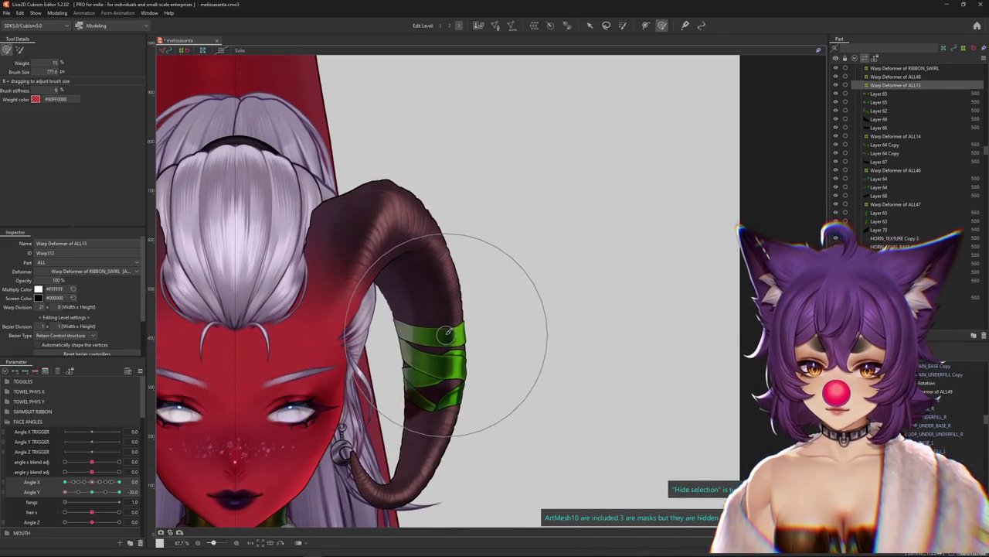
pyautogui.moveTo(78, 510); pyautogui.dragTo(154, 486)
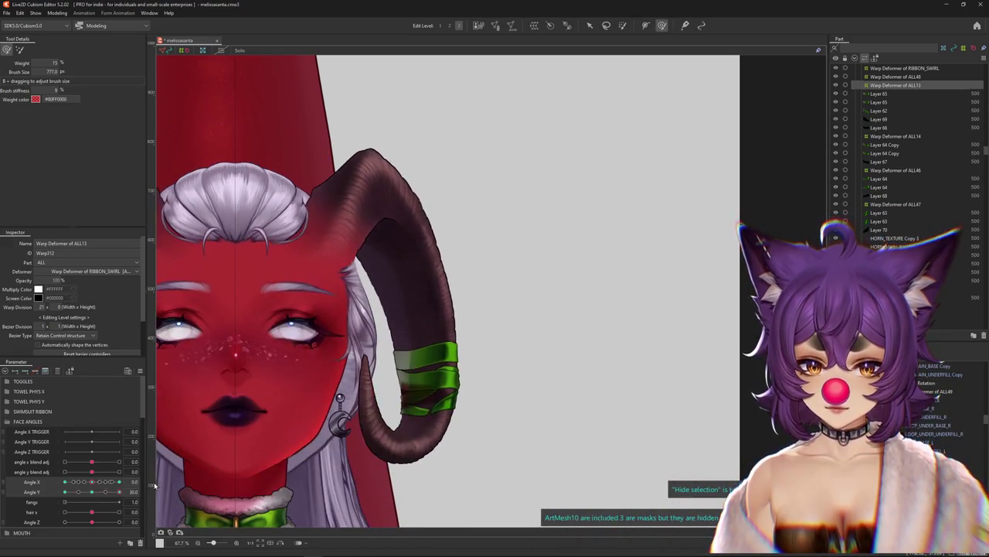
pyautogui.scroll(-2, 384, 287)
pyautogui.moveTo(464, 178); pyautogui.dragTo(239, 422)
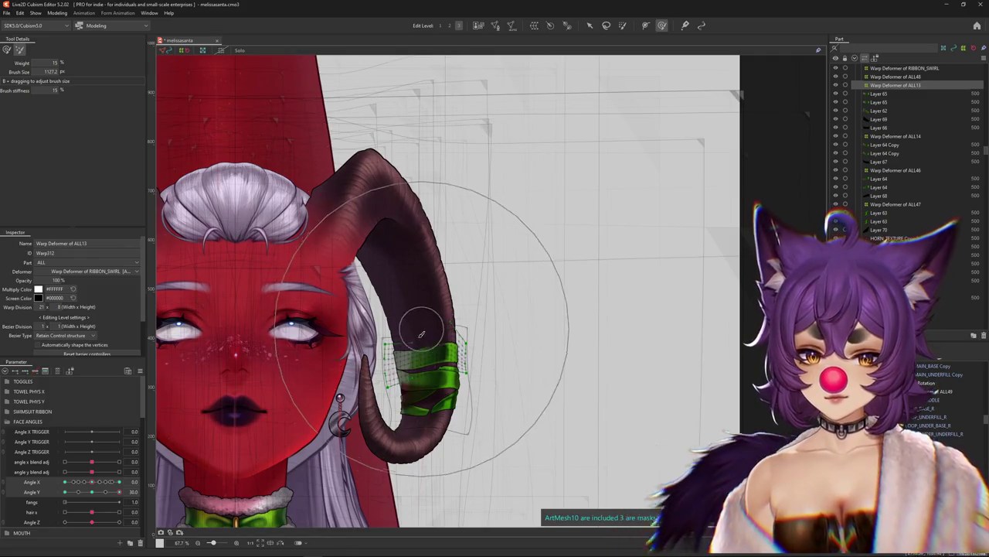
pyautogui.moveTo(85, 485); pyautogui.dragTo(123, 492)
pyautogui.scroll(5, 378, 371)
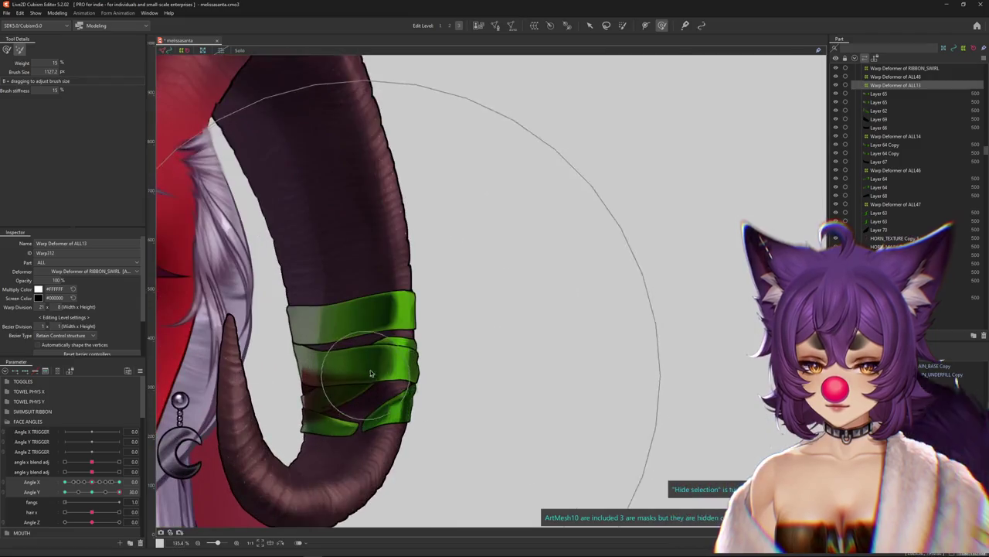
pyautogui.rightClick(397, 350)
# - Brush-deform Warp Deformer of ALL14's ribbons onto the horn at Angle Y 30 and -30
pyautogui.click(420, 431)
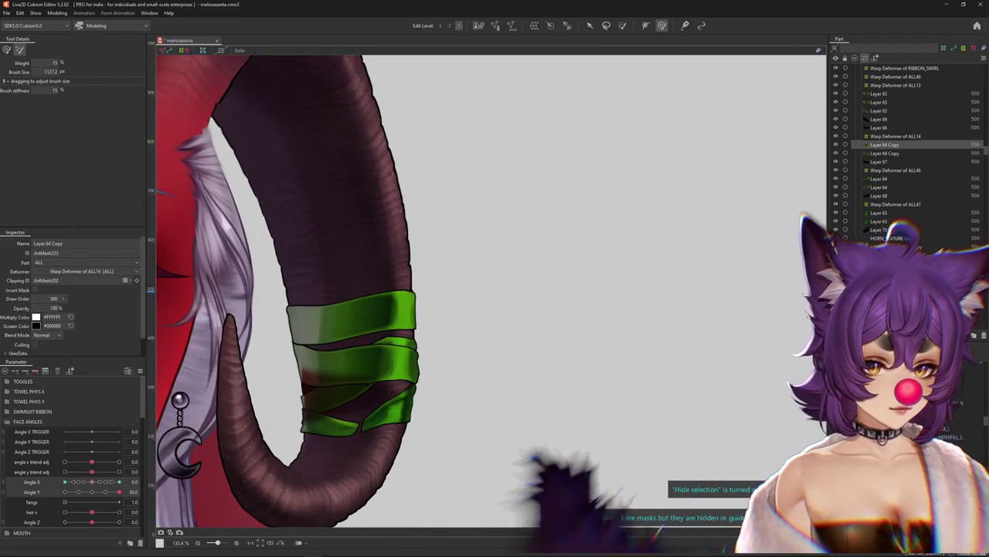
pyautogui.click(8, 49)
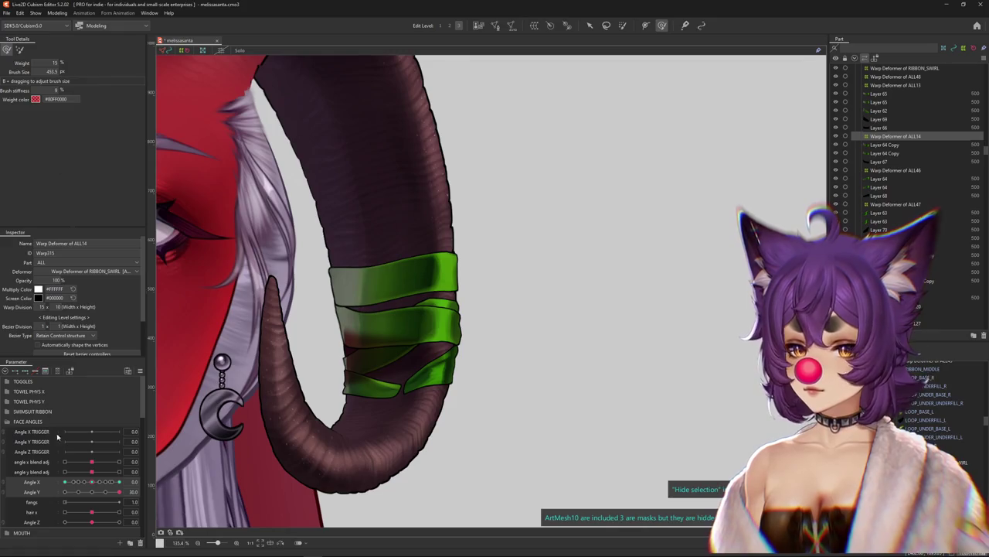
pyautogui.click(94, 492)
pyautogui.click(119, 491)
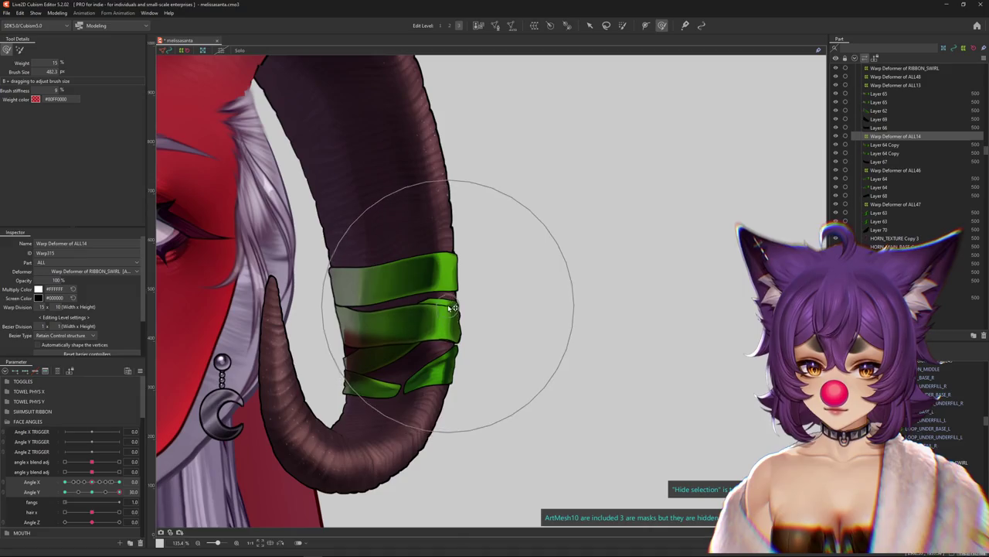
pyautogui.scroll(-3, 439, 297)
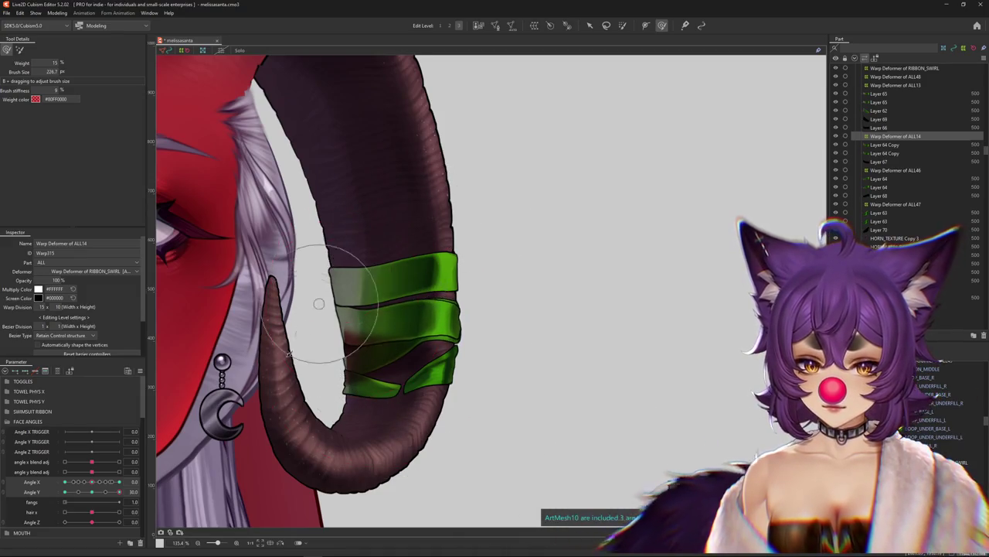
pyautogui.moveTo(119, 491)
pyautogui.mouseDown()
pyautogui.moveTo(104, 493)
pyautogui.moveTo(129, 489)
pyautogui.mouseUp()
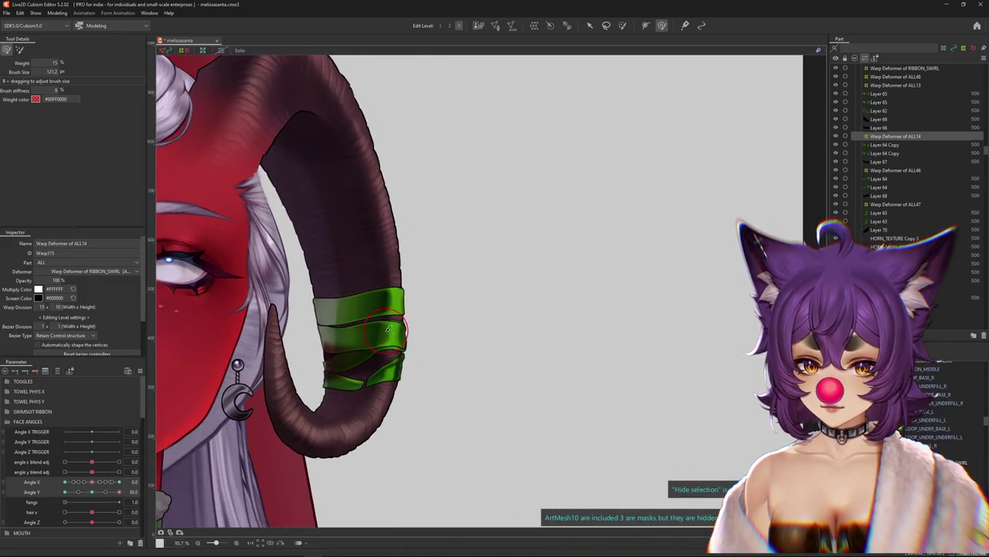
pyautogui.moveTo(416, 327); pyautogui.dragTo(359, 346)
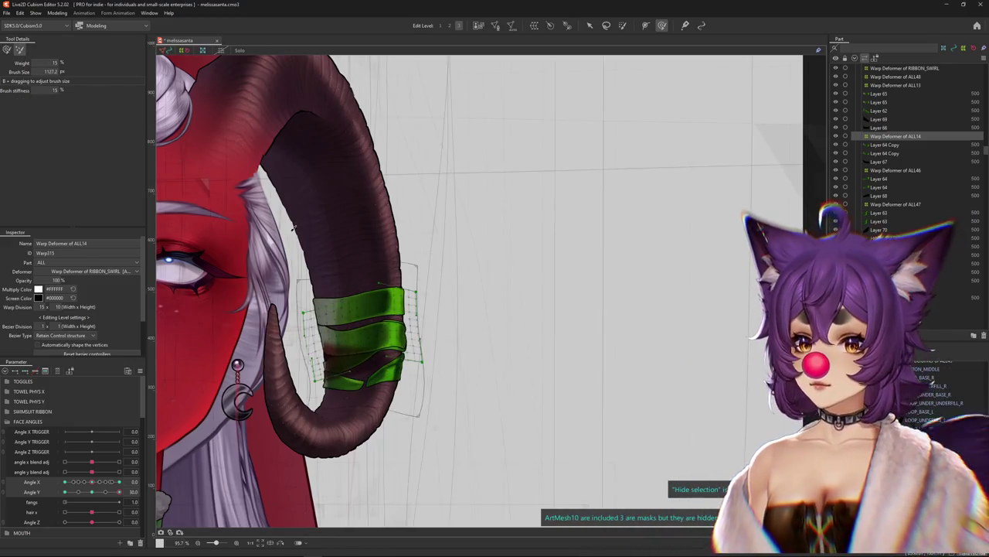
pyautogui.moveTo(119, 491)
pyautogui.mouseDown()
pyautogui.moveTo(109, 492)
pyautogui.moveTo(119, 492)
pyautogui.mouseUp()
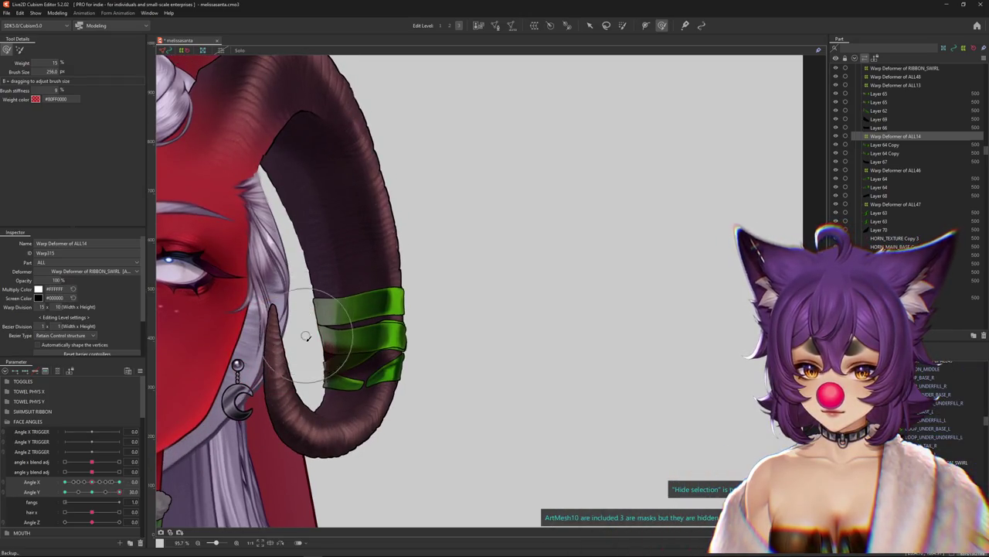
pyautogui.moveTo(87, 492); pyautogui.dragTo(120, 492)
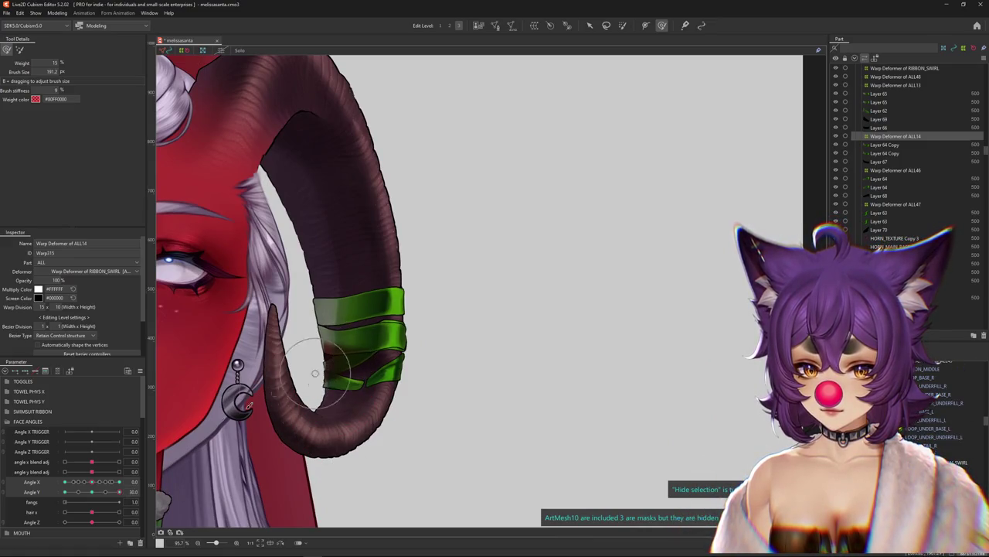
pyautogui.moveTo(91, 492); pyautogui.dragTo(65, 493)
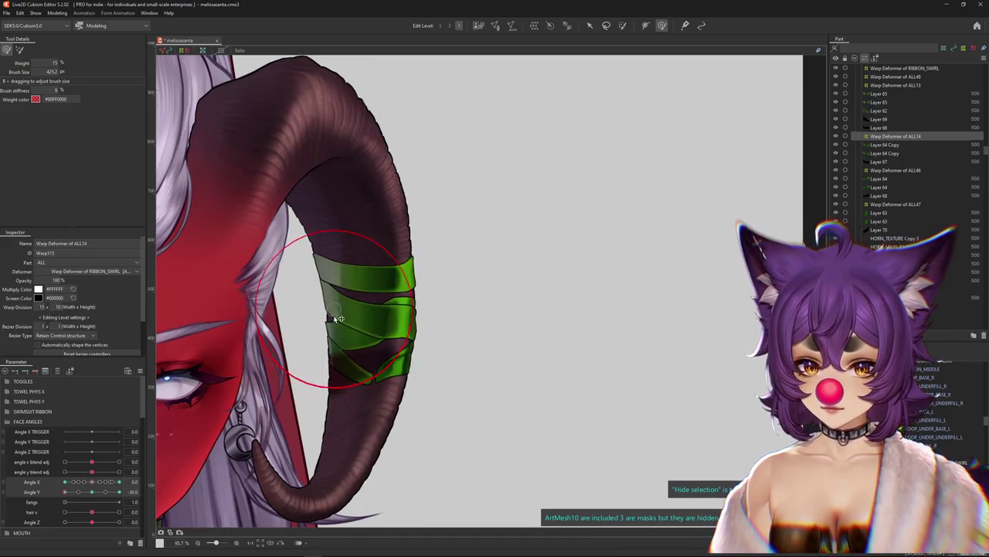
# - Resize the deform brush and brush the ribbon warp with the head at Angle Y -30
pyautogui.moveTo(327, 315); pyautogui.dragTo(380, 312)
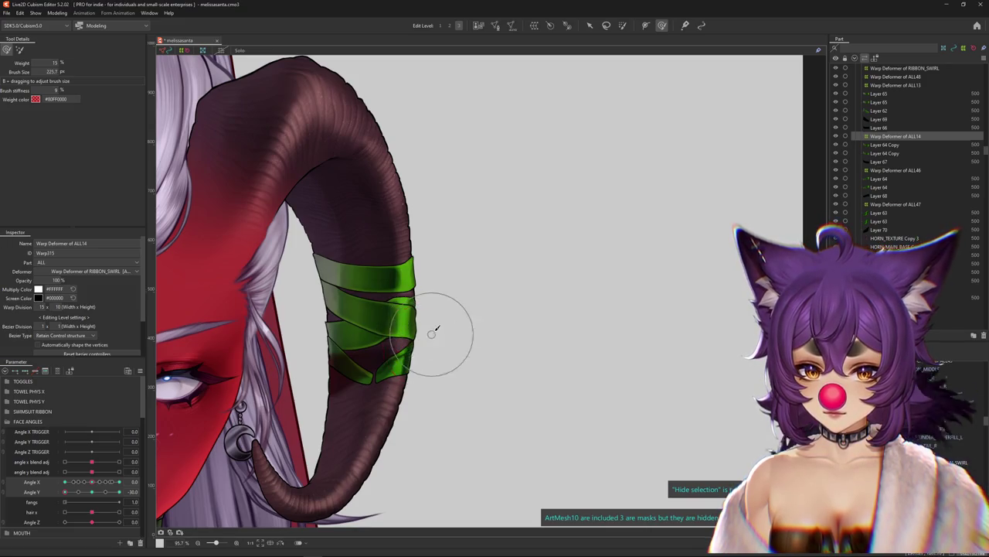
pyautogui.scroll(-3, 437, 317)
pyautogui.moveTo(65, 493)
pyautogui.mouseDown()
pyautogui.moveTo(91, 492)
pyautogui.moveTo(65, 493)
pyautogui.mouseUp()
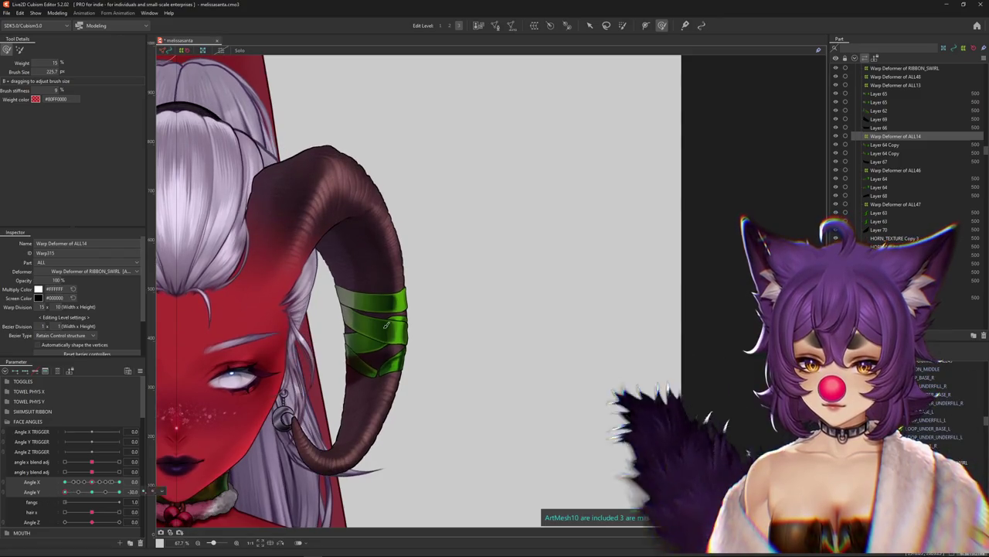
pyautogui.moveTo(386, 325); pyautogui.dragTo(377, 340)
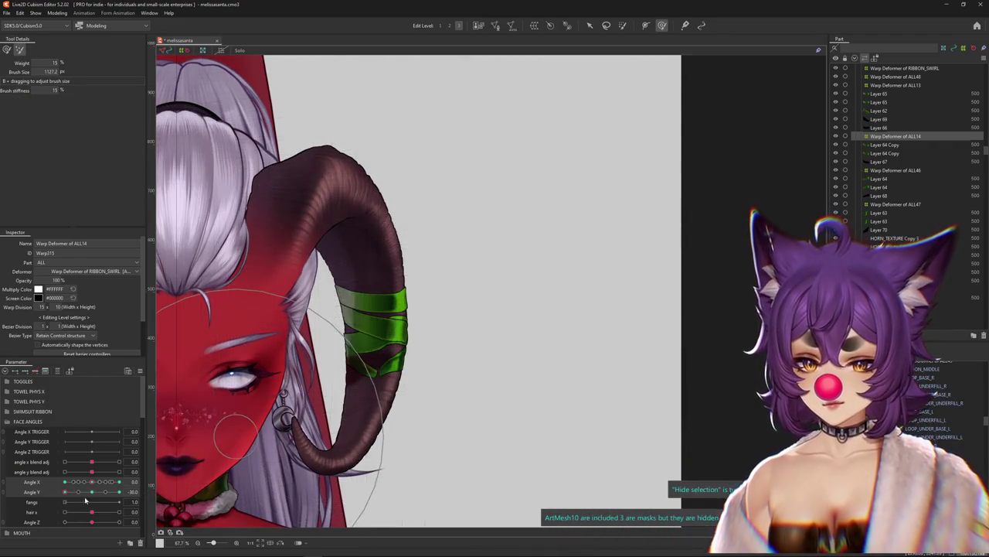
pyautogui.moveTo(65, 492)
pyautogui.mouseDown()
pyautogui.moveTo(82, 497)
pyautogui.moveTo(65, 492)
pyautogui.mouseUp()
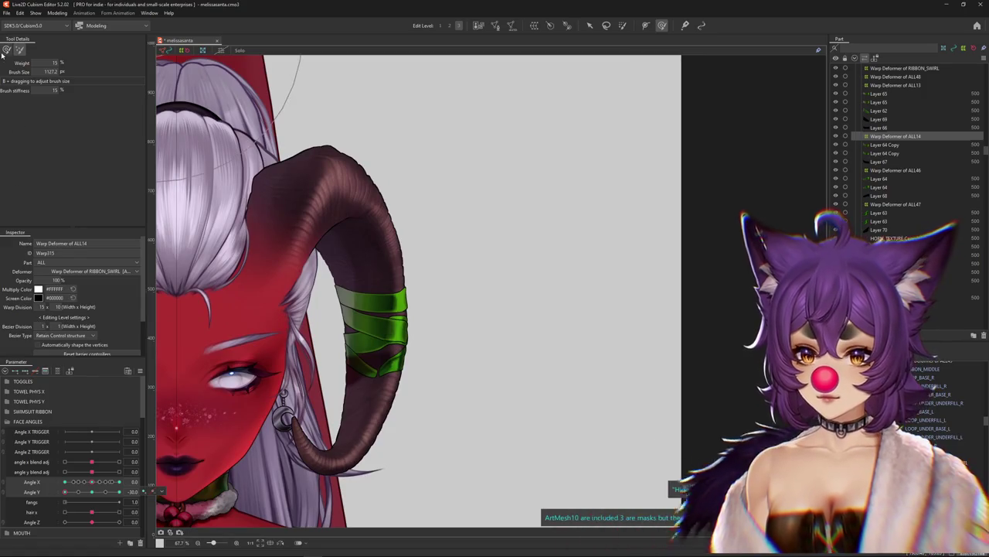
# - Scrub Angle Y to preview the ribbons and bring up the Warp Deformer of ALL14 grid
pyautogui.moveTo(348, 302); pyautogui.dragTo(284, 283)
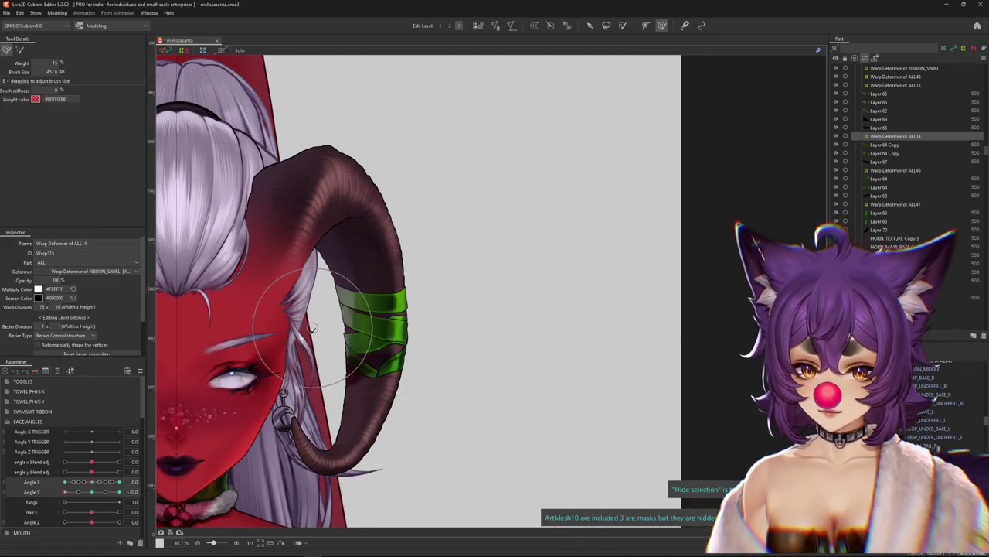
pyautogui.moveTo(99, 485); pyautogui.dragTo(92, 481)
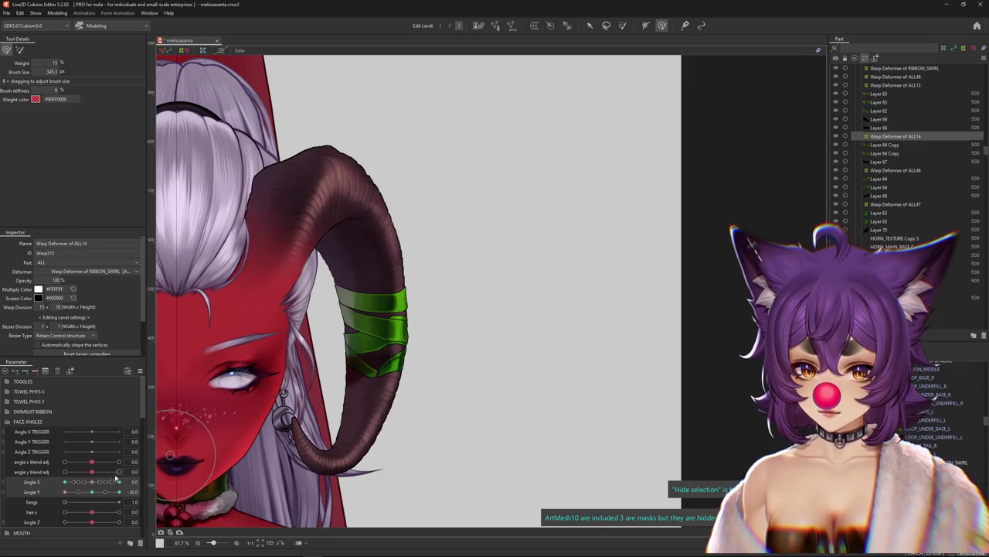
pyautogui.moveTo(116, 481); pyautogui.dragTo(116, 481)
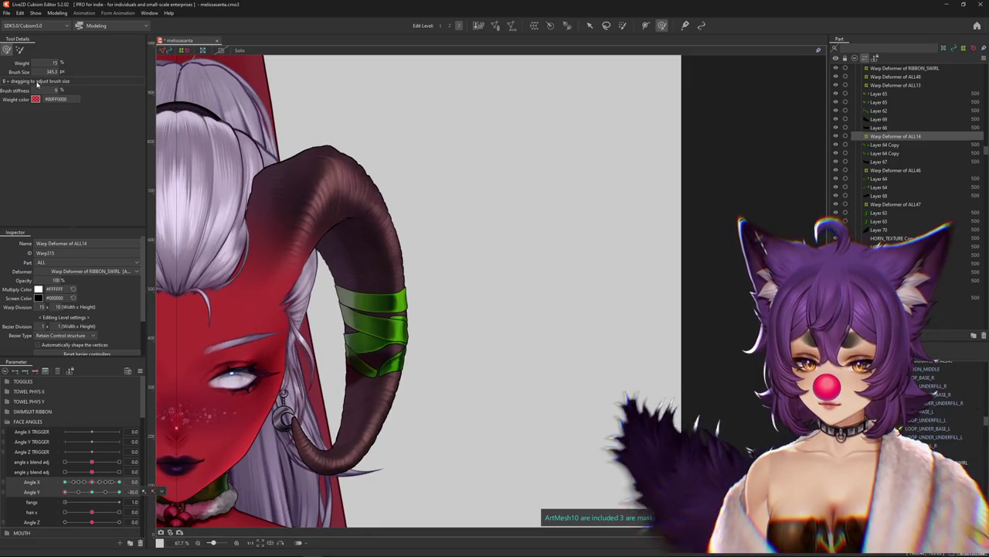
pyautogui.moveTo(371, 309); pyautogui.dragTo(486, 45)
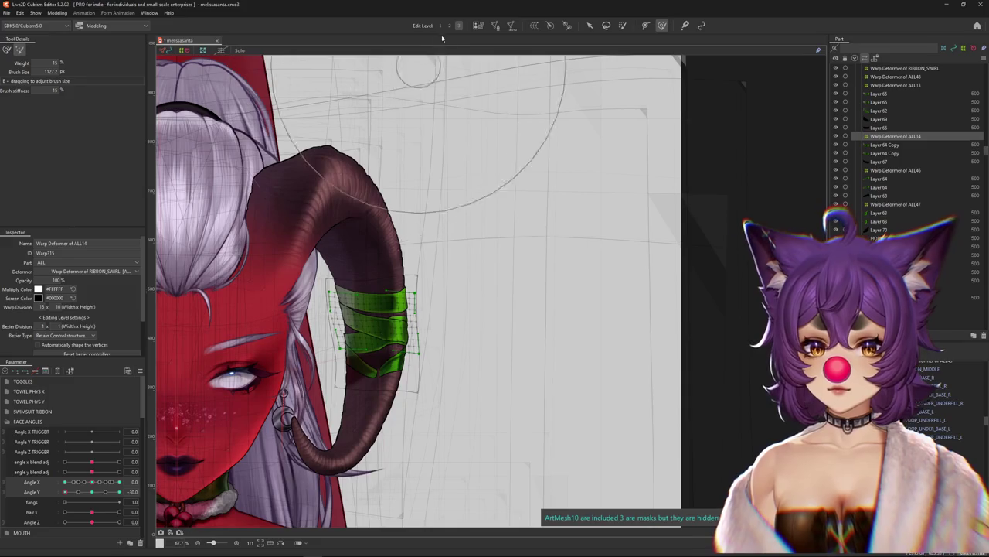
# - Tilt the head down, hide selection outlines with Ctrl+H, and toggle the brush mode
pyautogui.click(93, 491)
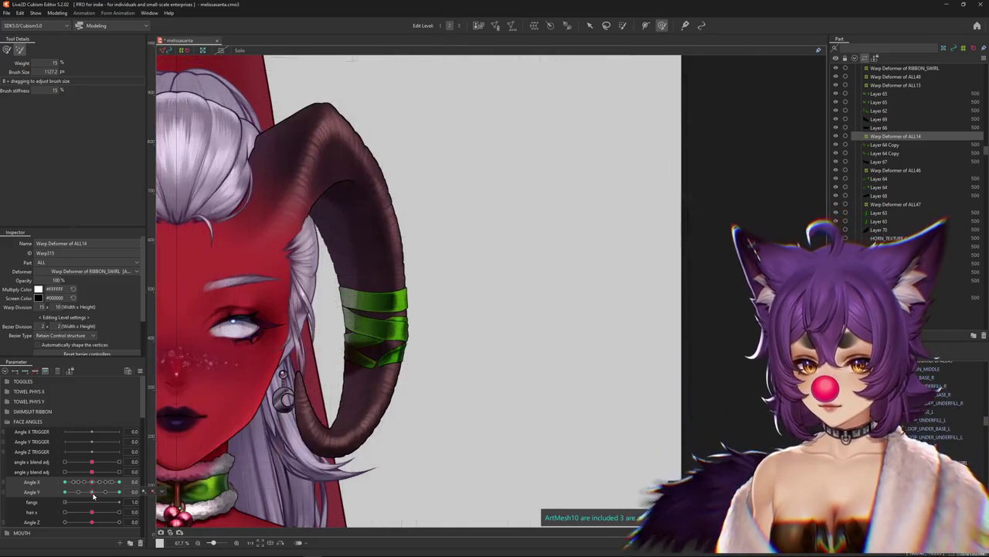
pyautogui.moveTo(93, 491); pyautogui.dragTo(65, 492)
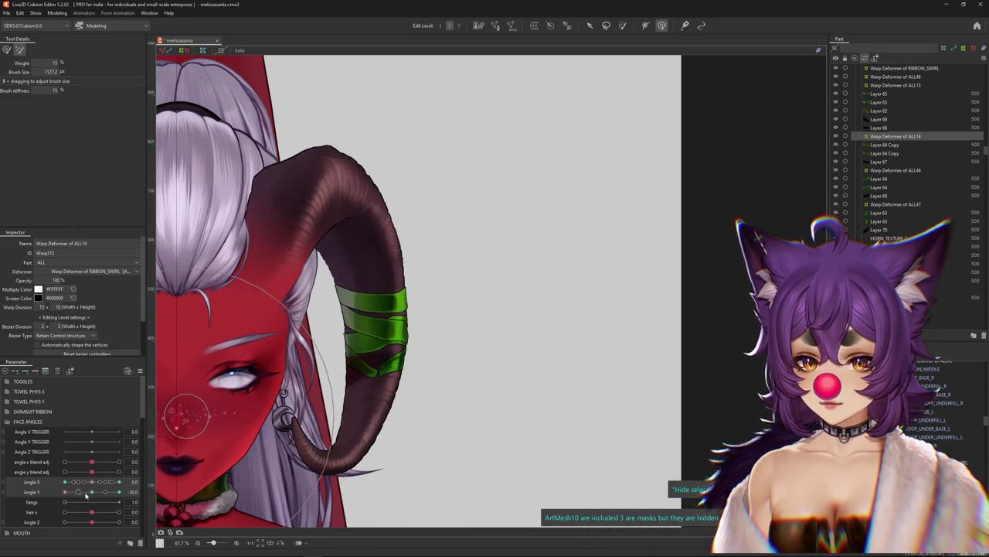
pyautogui.hotkey('ctrl', 'h')
pyautogui.click(7, 50)
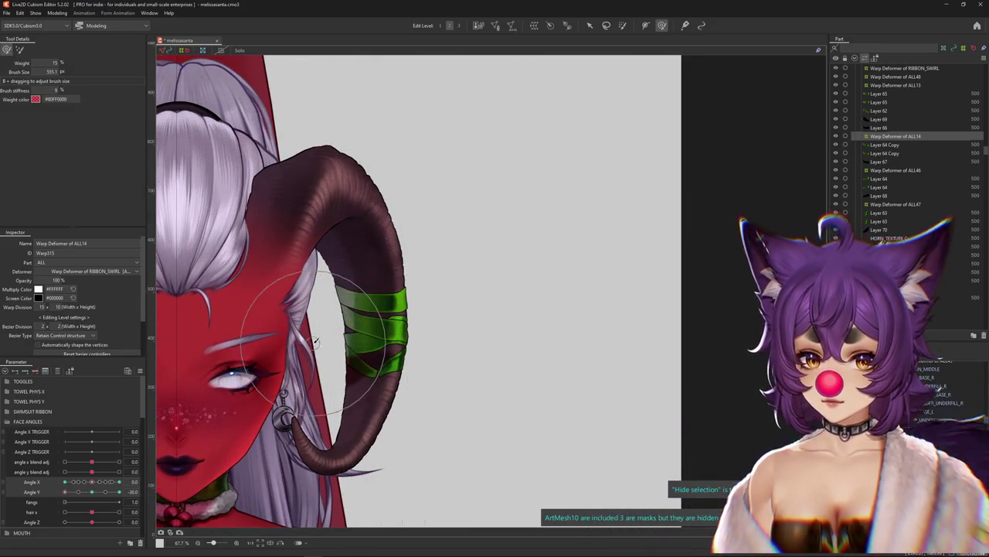
pyautogui.moveTo(65, 491)
pyautogui.mouseDown()
pyautogui.moveTo(88, 491)
pyautogui.moveTo(39, 490)
pyautogui.mouseUp()
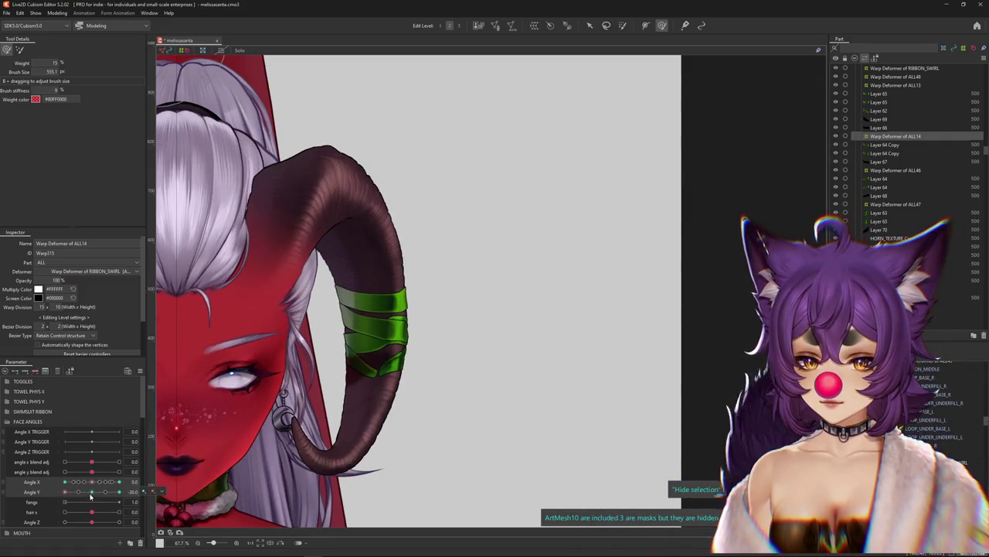
pyautogui.click(91, 493)
pyautogui.click(20, 49)
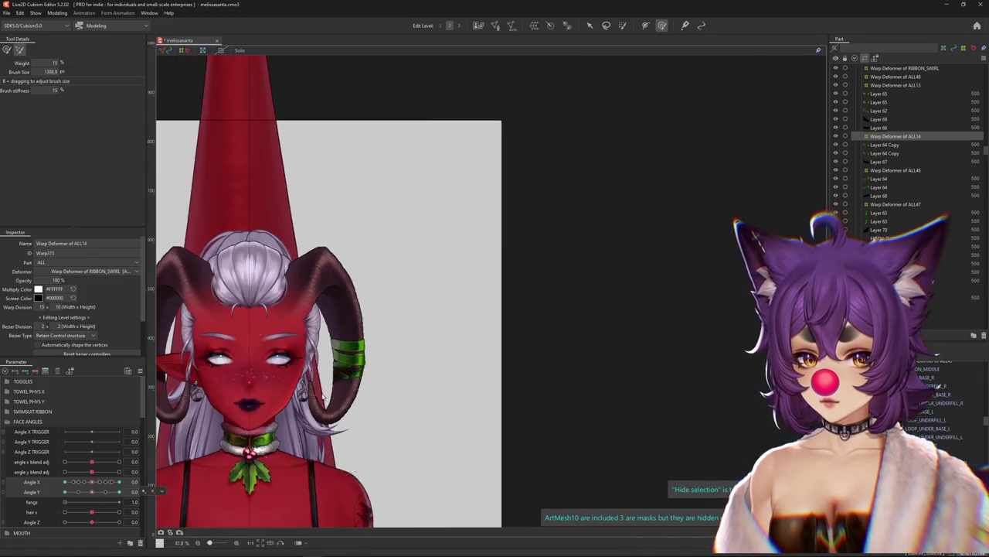
# - Preview the ribbon at Angle Y -30 and switch to the Deform Brush
pyautogui.moveTo(90, 497); pyautogui.dragTo(44, 503)
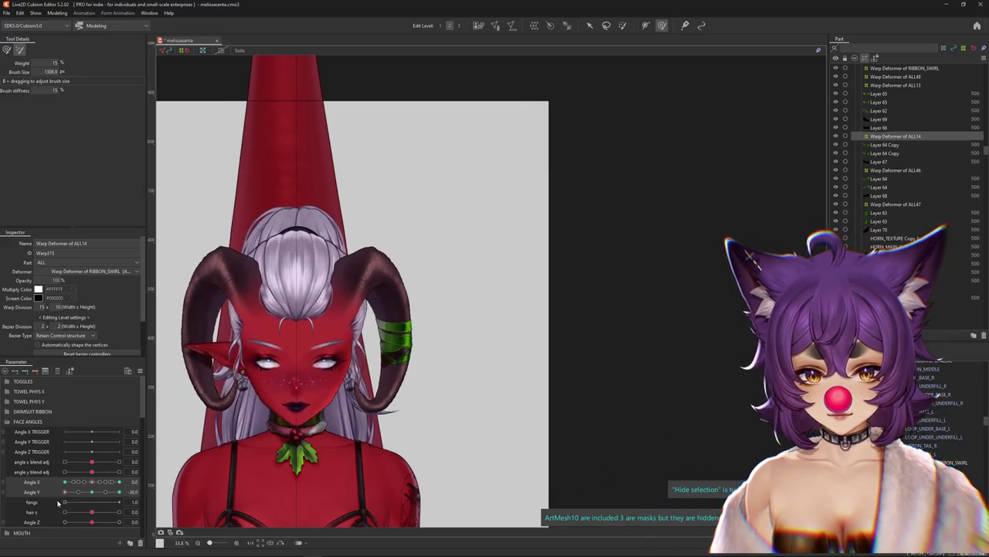
pyautogui.scroll(2, 402, 341)
pyautogui.click(92, 493)
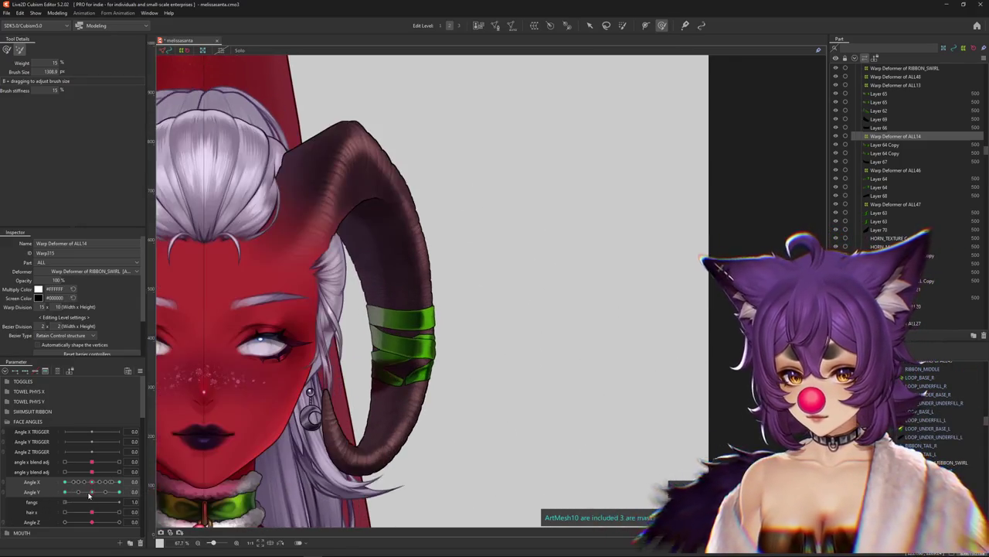
pyautogui.moveTo(92, 495); pyautogui.dragTo(54, 495)
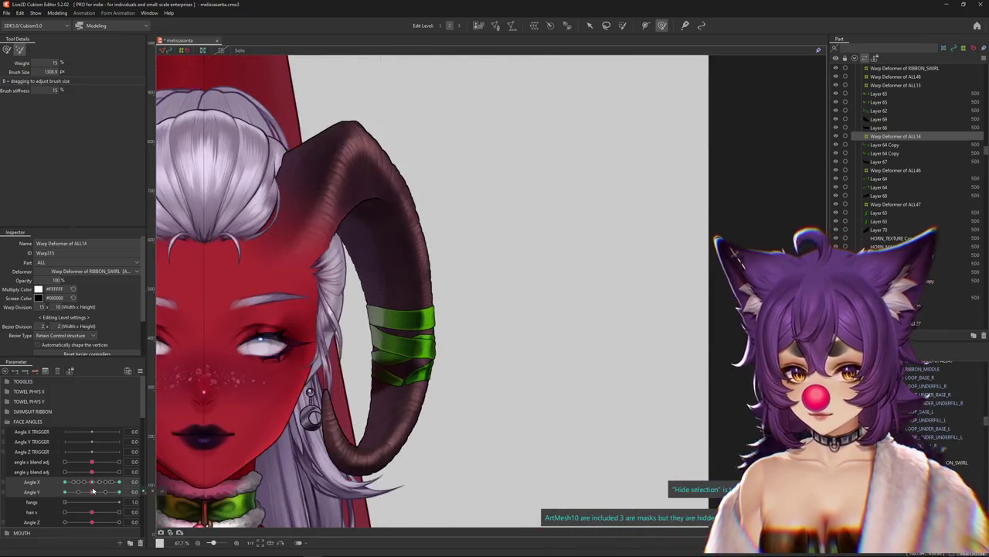
pyautogui.moveTo(64, 491)
pyautogui.mouseDown()
pyautogui.moveTo(92, 491)
pyautogui.moveTo(64, 491)
pyautogui.mouseUp()
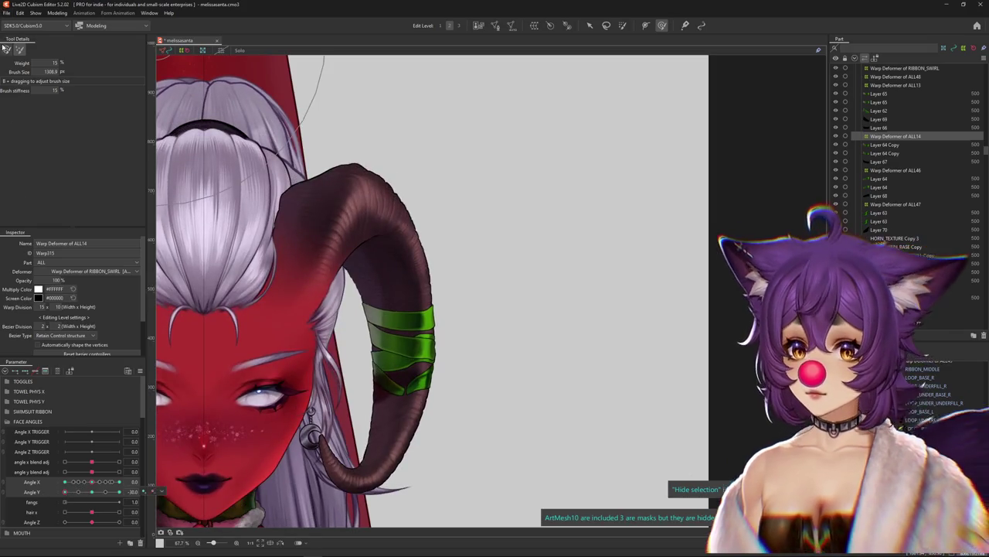
pyautogui.click(6, 50)
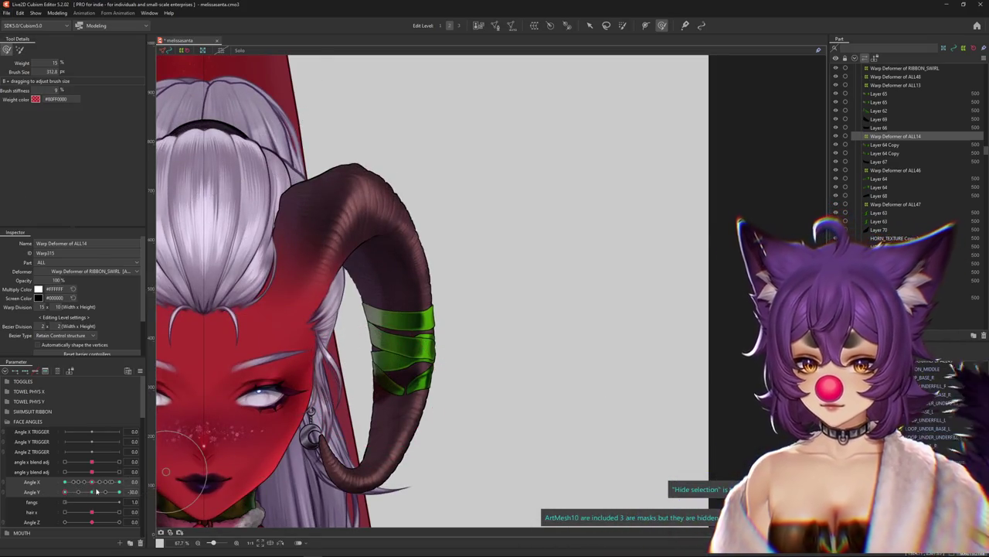
pyautogui.moveTo(97, 491); pyautogui.dragTo(46, 503)
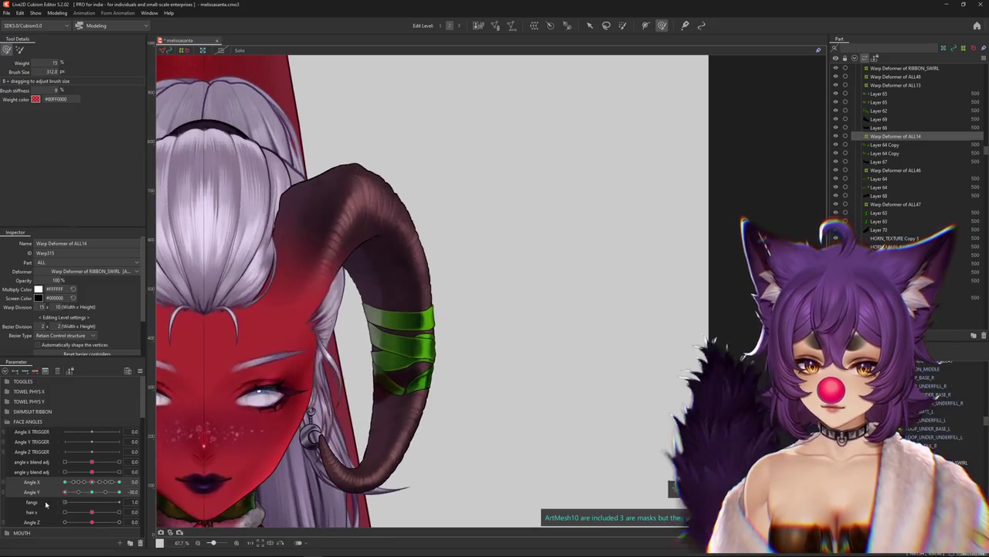
# - Select the Warp Deformer of ALL46 around the ribbon band and center the band in view
pyautogui.moveTo(475, 382); pyautogui.dragTo(454, 368)
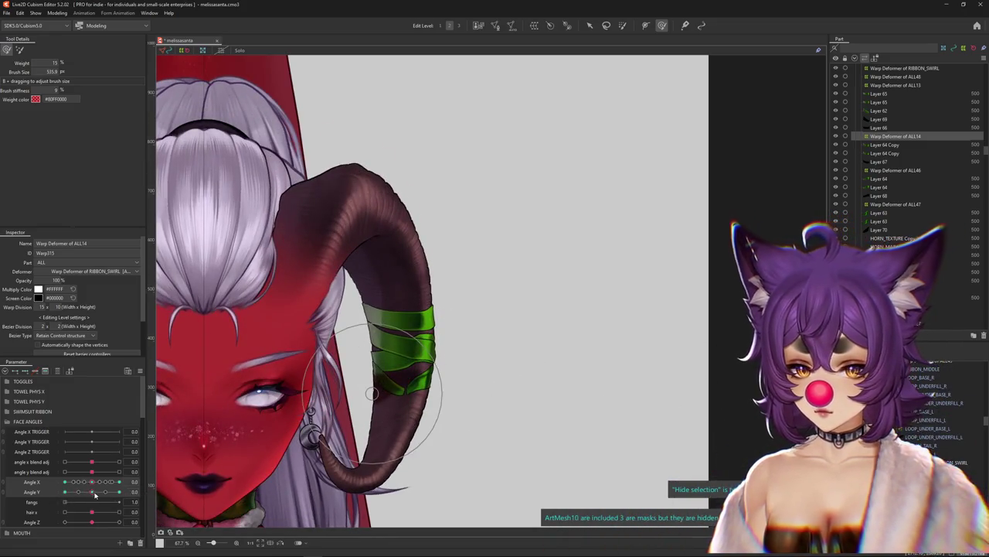
pyautogui.moveTo(95, 496); pyautogui.dragTo(169, 478)
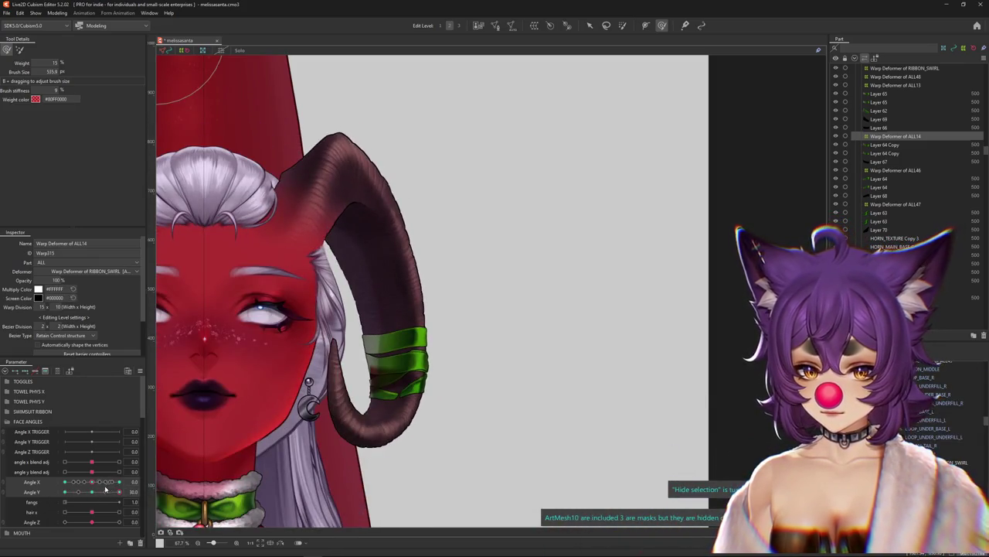
pyautogui.moveTo(106, 488); pyautogui.dragTo(95, 494)
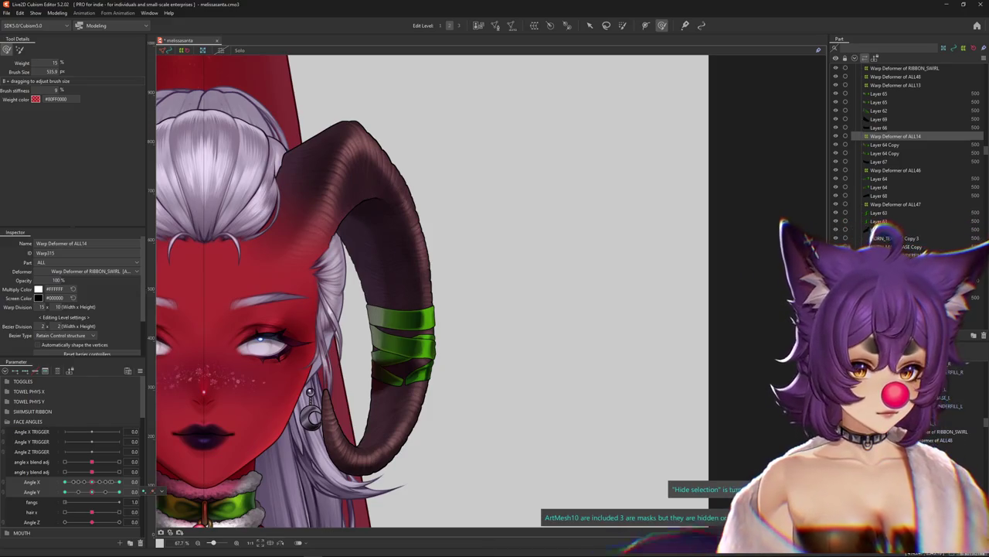
pyautogui.click(402, 347)
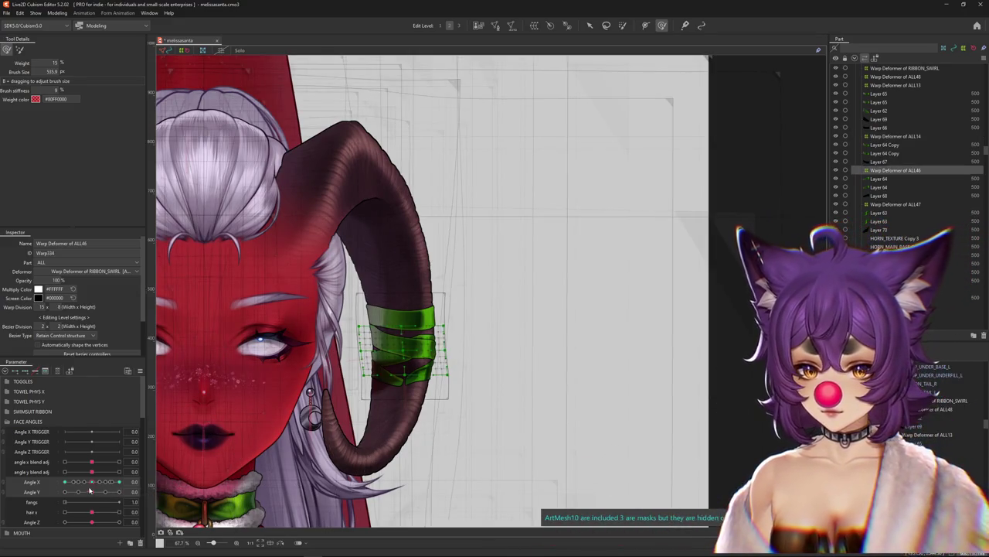
pyautogui.scroll(3, 342, 400)
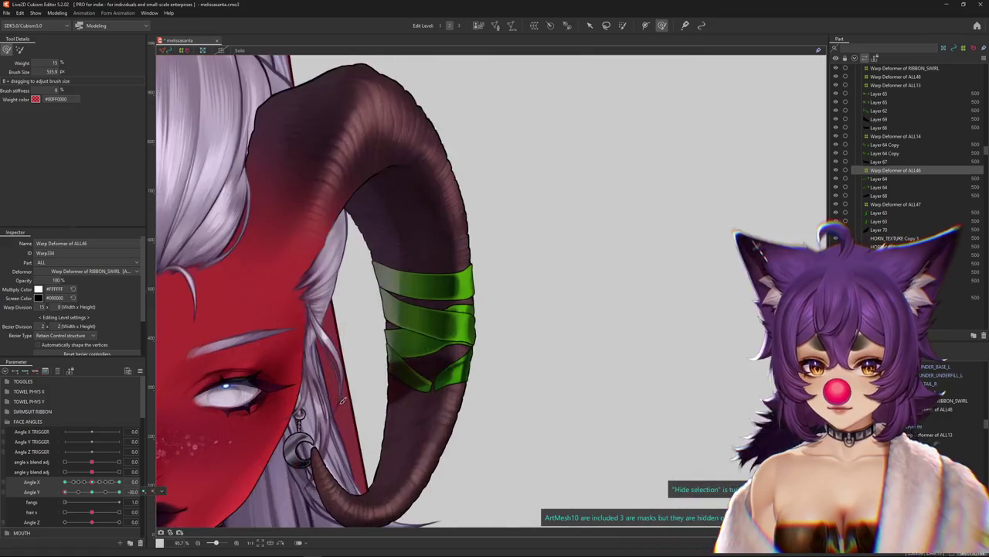
pyautogui.moveTo(328, 412); pyautogui.dragTo(308, 449)
# - Brush the ALL46 ribbon band to hug the horn at Angle Y -30
pyautogui.moveTo(89, 500); pyautogui.dragTo(65, 491)
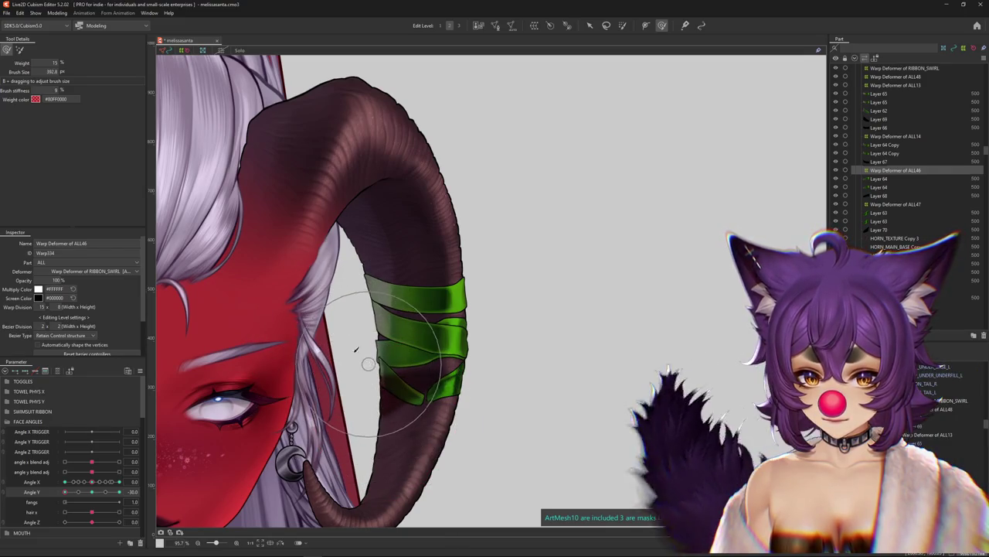
pyautogui.moveTo(64, 492); pyautogui.dragTo(68, 502)
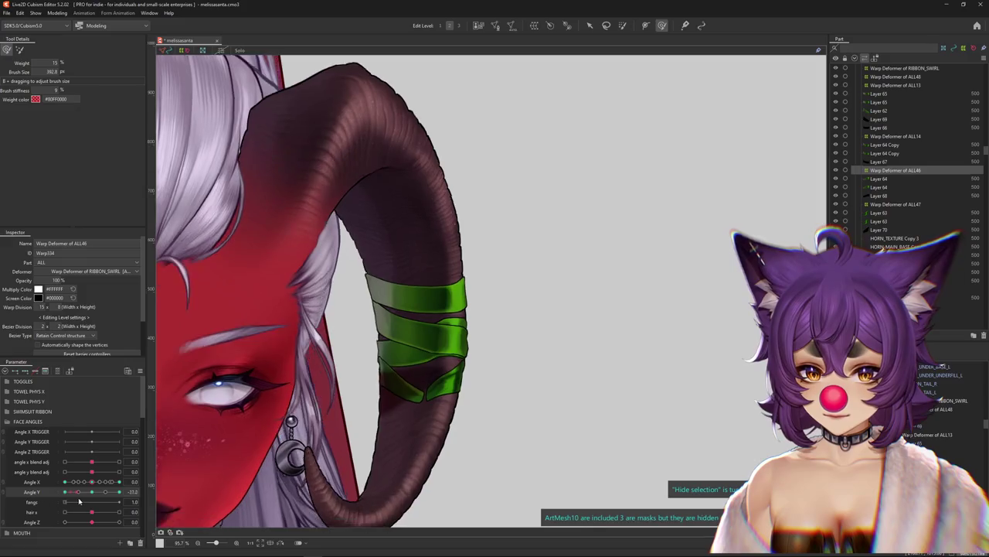
pyautogui.moveTo(456, 266); pyautogui.dragTo(422, 354)
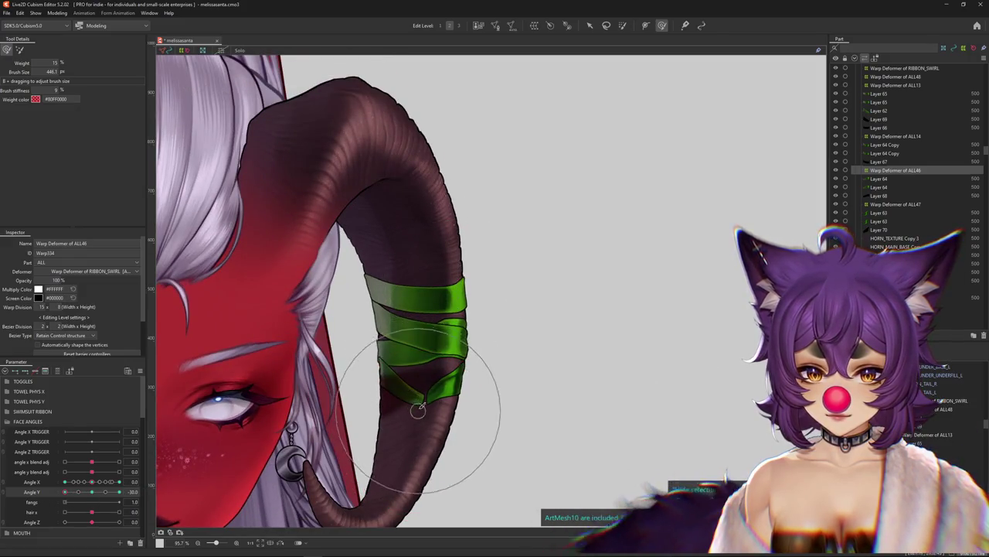
pyautogui.moveTo(122, 491); pyautogui.dragTo(121, 491)
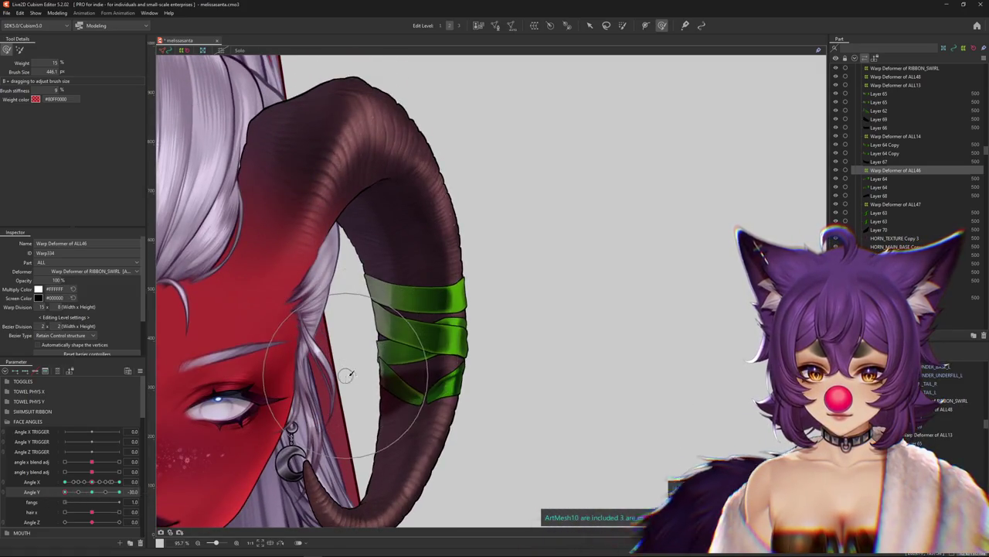
pyautogui.moveTo(97, 499); pyautogui.dragTo(56, 502)
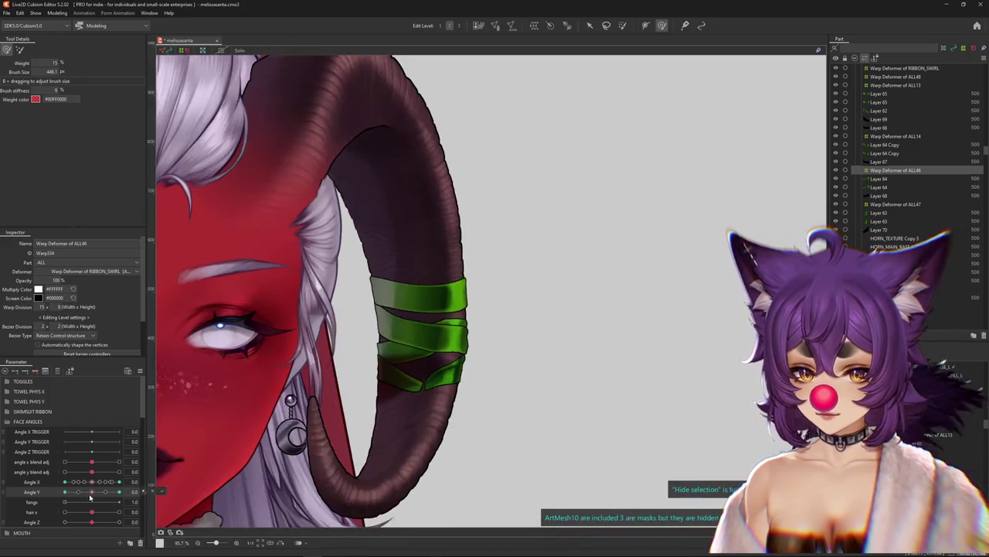
# - Bend the ribbon band to follow the horn at the Angle Y 30 keyform
pyautogui.moveTo(63, 508); pyautogui.dragTo(121, 507)
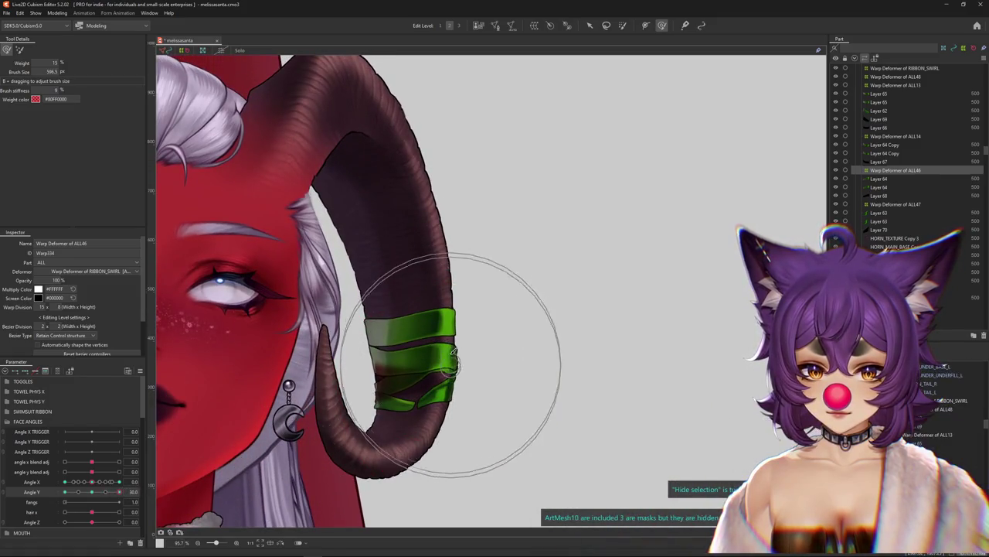
pyautogui.moveTo(92, 520); pyautogui.dragTo(91, 519)
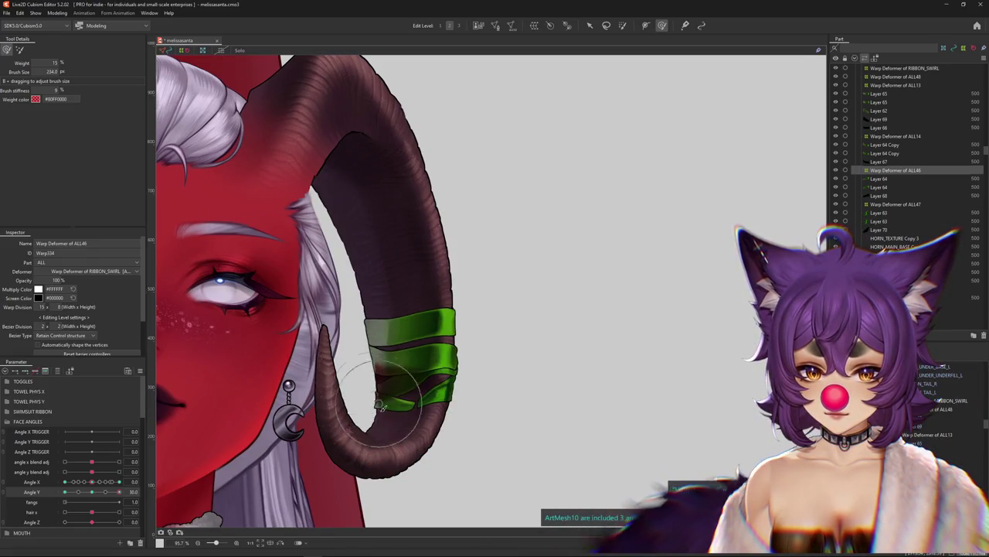
pyautogui.moveTo(83, 495); pyautogui.dragTo(129, 491)
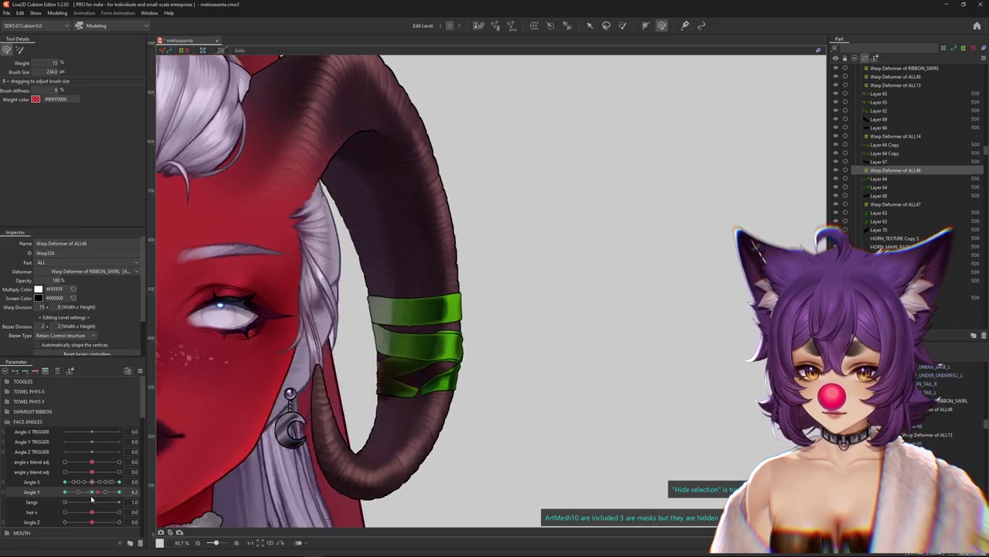
pyautogui.write('30')
pyautogui.press('Return')
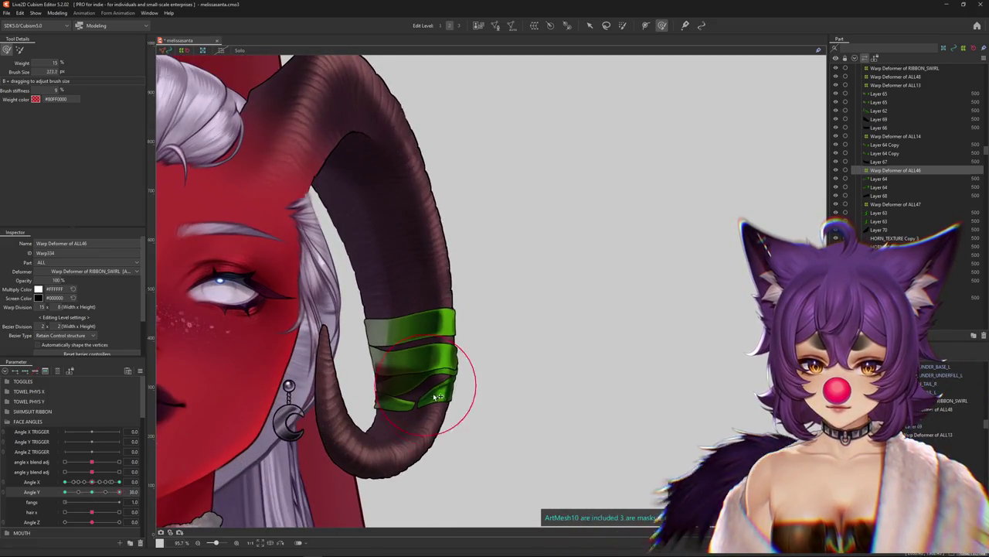
pyautogui.rightClick(252, 371)
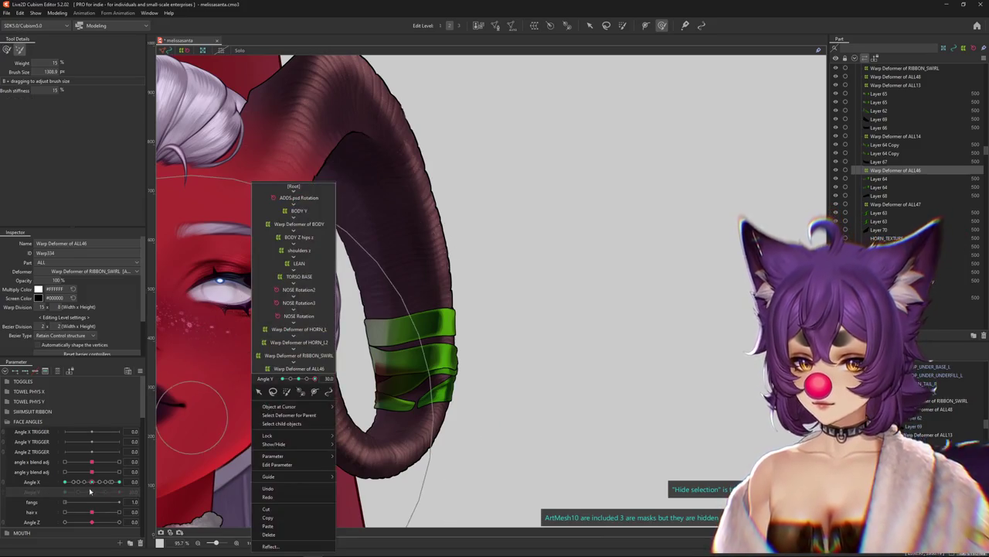
# - Recheck the band at Angle Y 30 and -30 with its grid hidden, reapplying the Deform Brush
pyautogui.moveTo(106, 489); pyautogui.dragTo(93, 485)
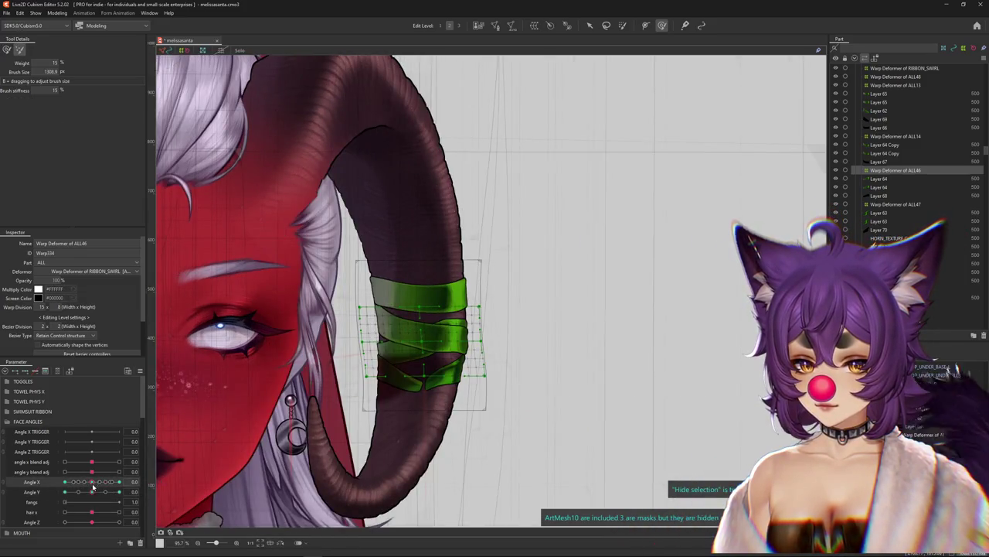
pyautogui.click(93, 486)
pyautogui.moveTo(93, 493); pyautogui.dragTo(106, 491)
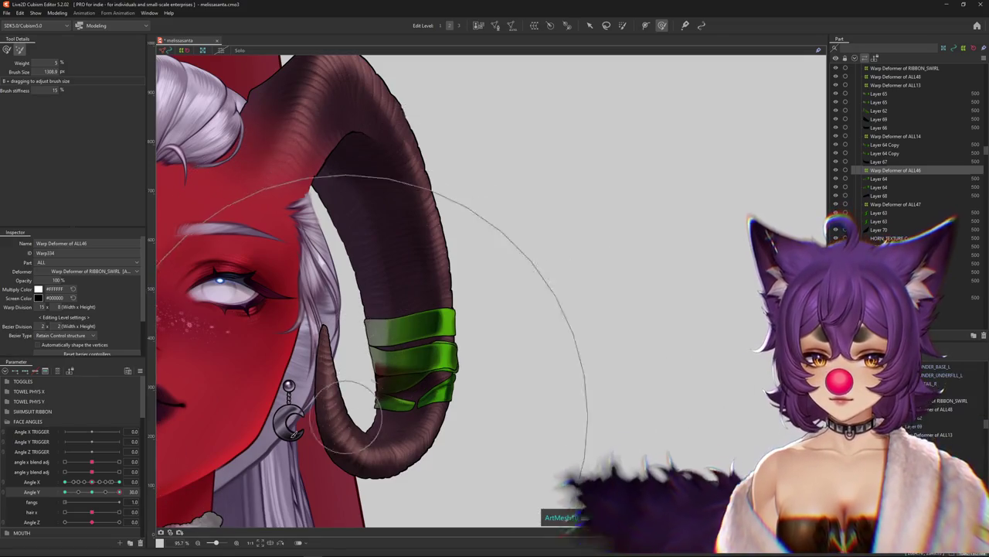
pyautogui.moveTo(119, 491); pyautogui.dragTo(120, 492)
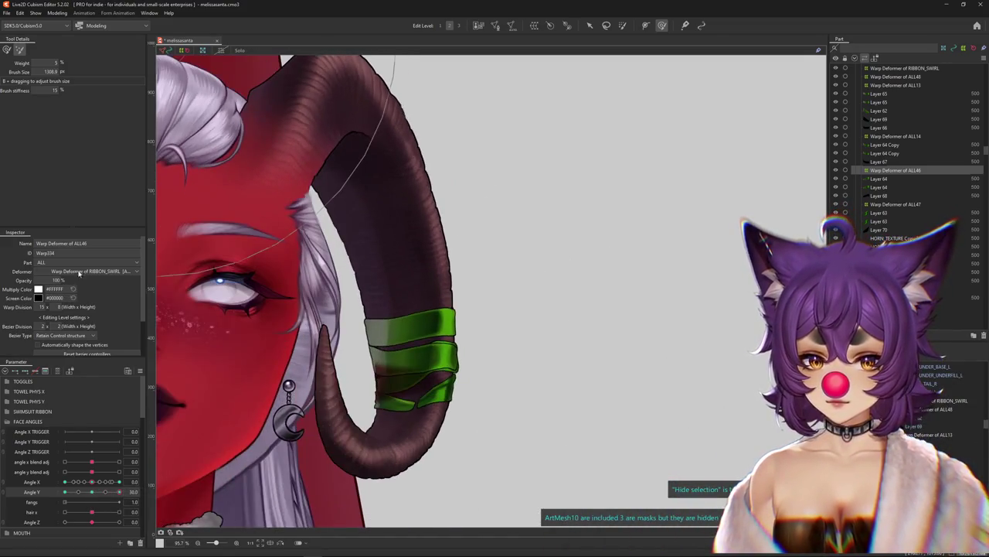
pyautogui.click(7, 50)
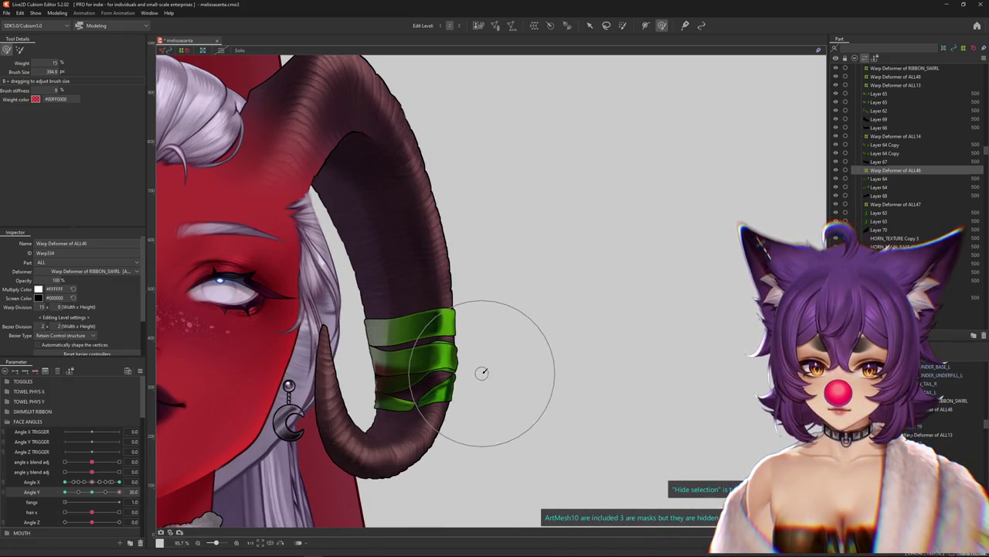
pyautogui.moveTo(106, 483); pyautogui.dragTo(154, 492)
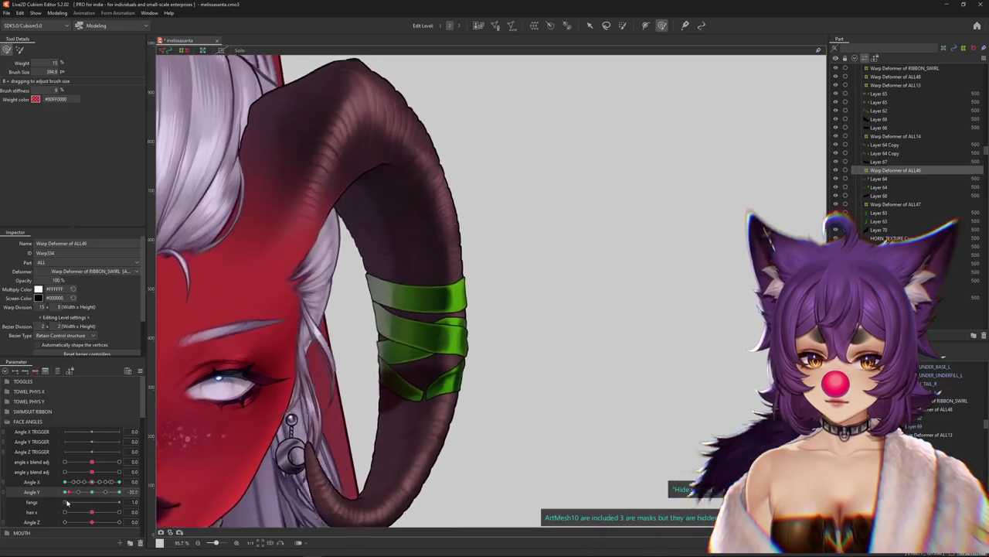
# - Select the Warp Deformer of ALL47 for the lower ribbon band and zoom in on it
pyautogui.moveTo(230, 421); pyautogui.dragTo(369, 402)
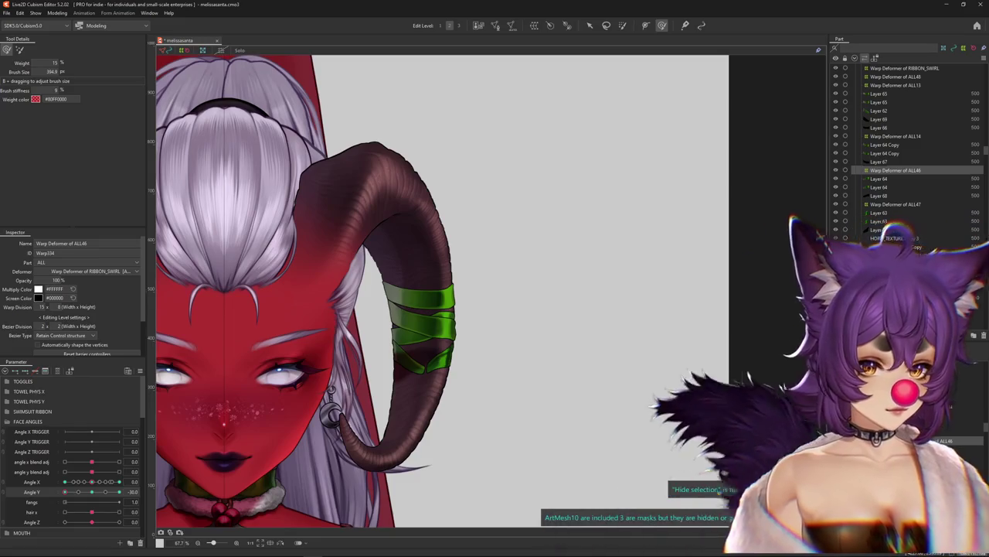
pyautogui.click(385, 404)
pyautogui.scroll(1, 385, 403)
pyautogui.moveTo(65, 491)
pyautogui.mouseDown()
pyautogui.moveTo(147, 491)
pyautogui.moveTo(120, 492)
pyautogui.mouseUp()
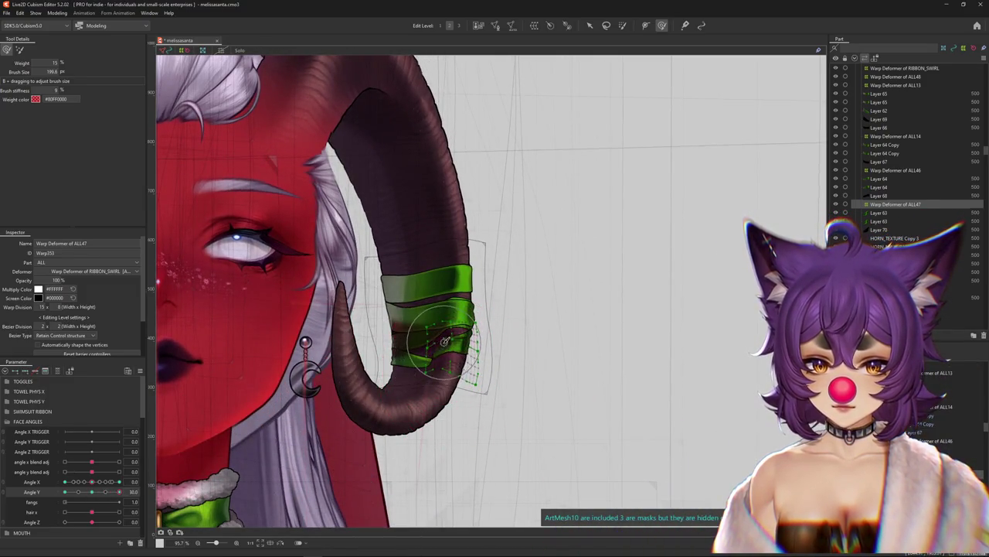
# - Brush the ALL47 lower band along the horn's curve, resizing the brush to fit the band
pyautogui.moveTo(92, 492)
pyautogui.mouseDown()
pyautogui.moveTo(119, 492)
pyautogui.moveTo(65, 498)
pyautogui.mouseUp()
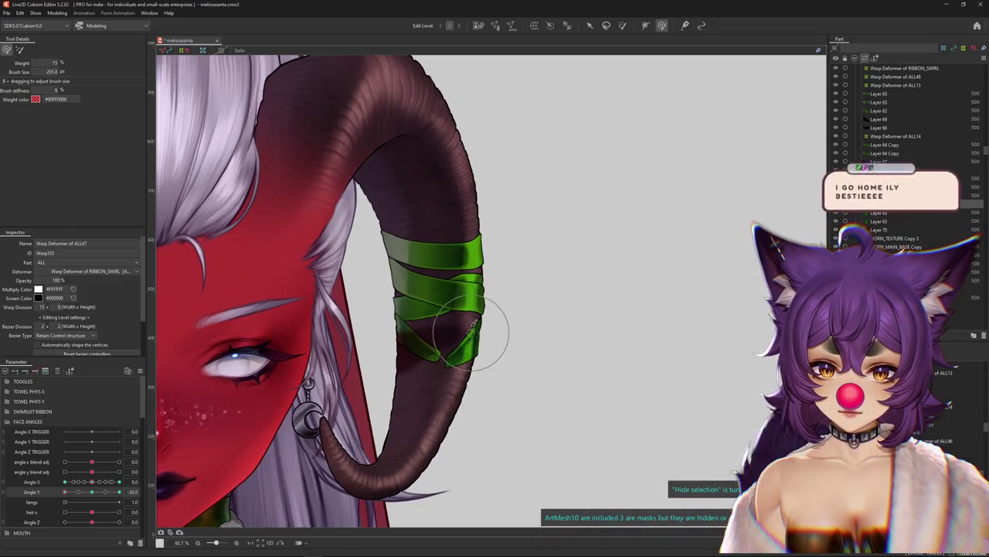
pyautogui.moveTo(469, 331)
pyautogui.mouseDown()
pyautogui.moveTo(513, 326)
pyautogui.moveTo(468, 340)
pyautogui.mouseUp()
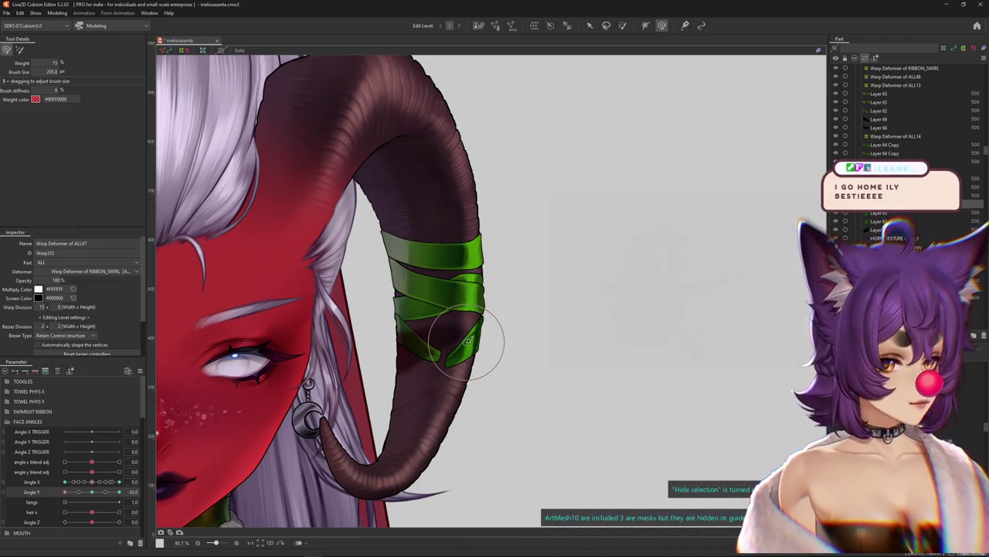
pyautogui.moveTo(455, 343)
pyautogui.mouseDown()
pyautogui.moveTo(442, 338)
pyautogui.moveTo(435, 361)
pyautogui.mouseUp()
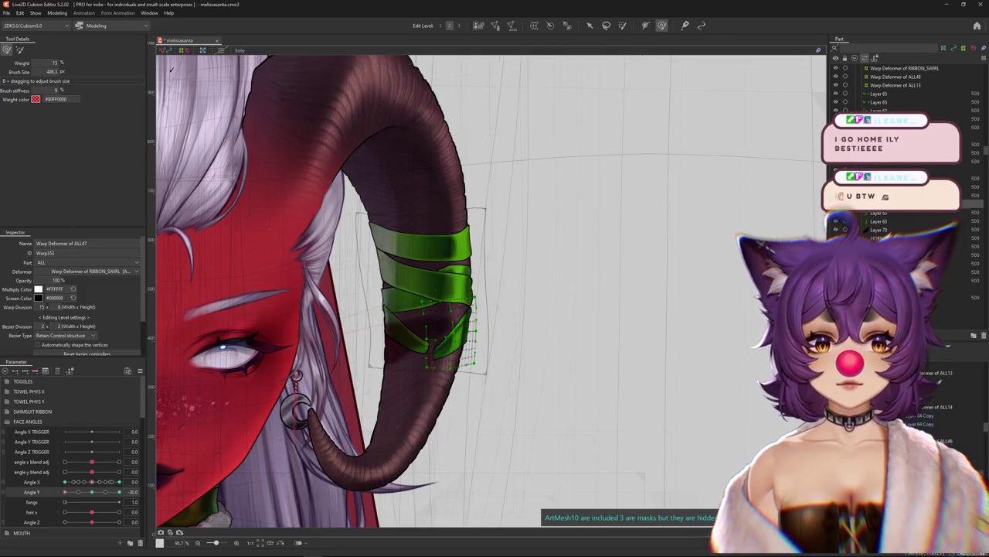
pyautogui.moveTo(441, 309); pyautogui.dragTo(452, 27)
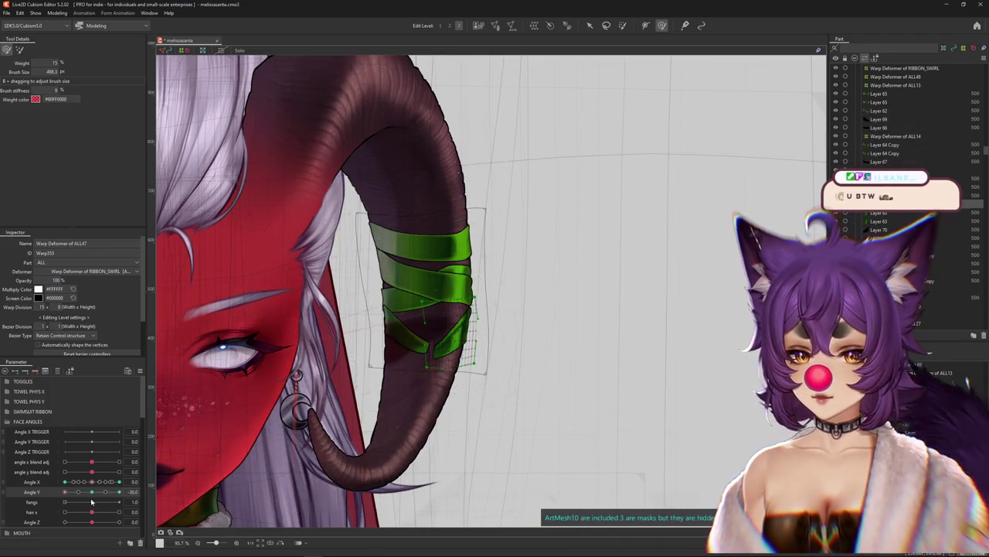
pyautogui.moveTo(266, 351)
pyautogui.mouseDown()
pyautogui.moveTo(442, 364)
pyautogui.moveTo(492, 282)
pyautogui.mouseUp()
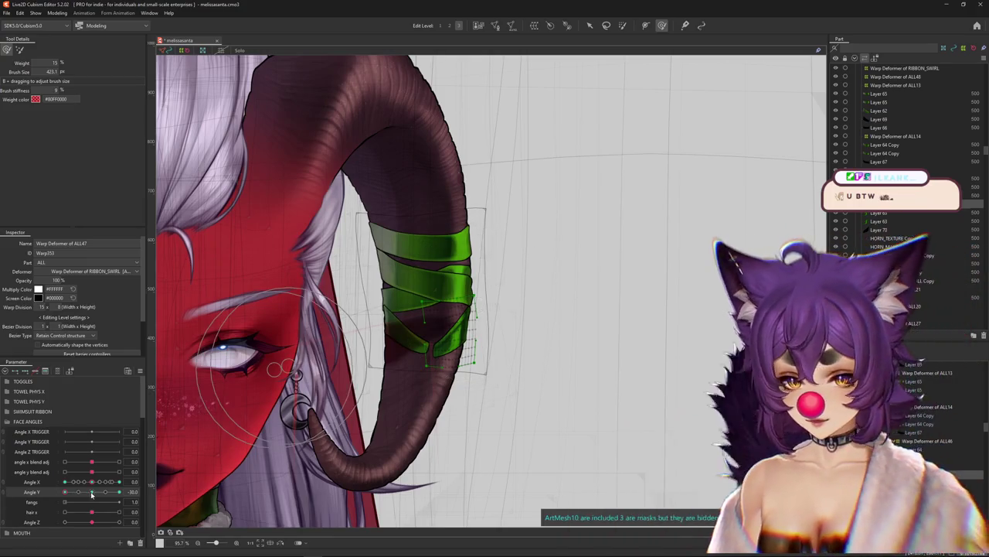
# - Toggle Hide selection to preview the bands with the head tilted up to Angle Y 30
pyautogui.hotkey('ctrl', 'h')
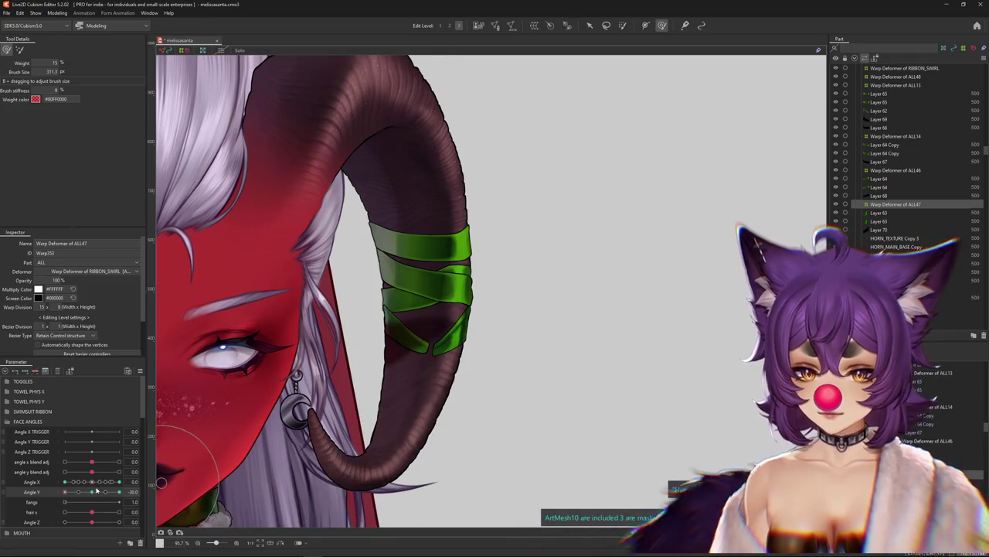
pyautogui.moveTo(447, 375); pyautogui.dragTo(286, 437)
pyautogui.hotkey('ctrl', 'h')
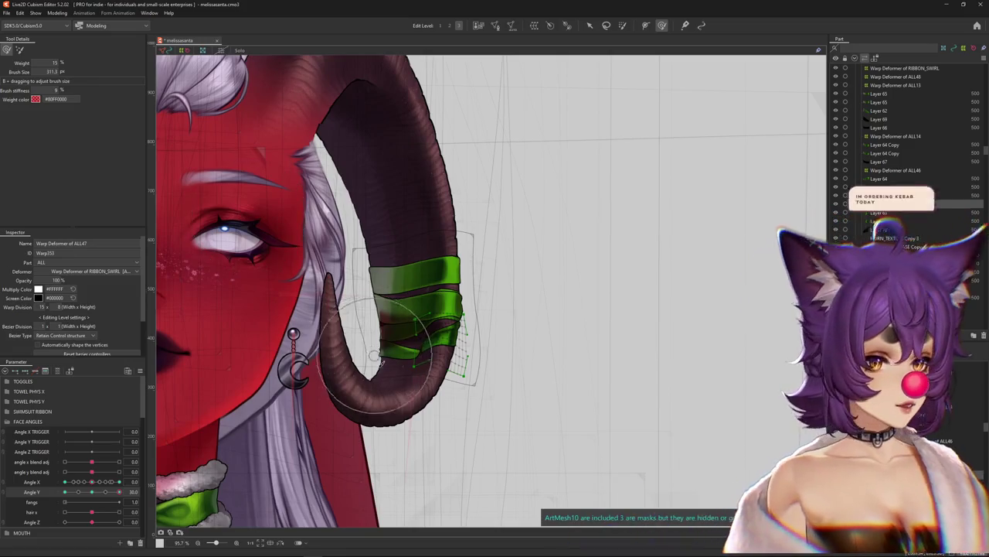
pyautogui.scroll(3, 365, 382)
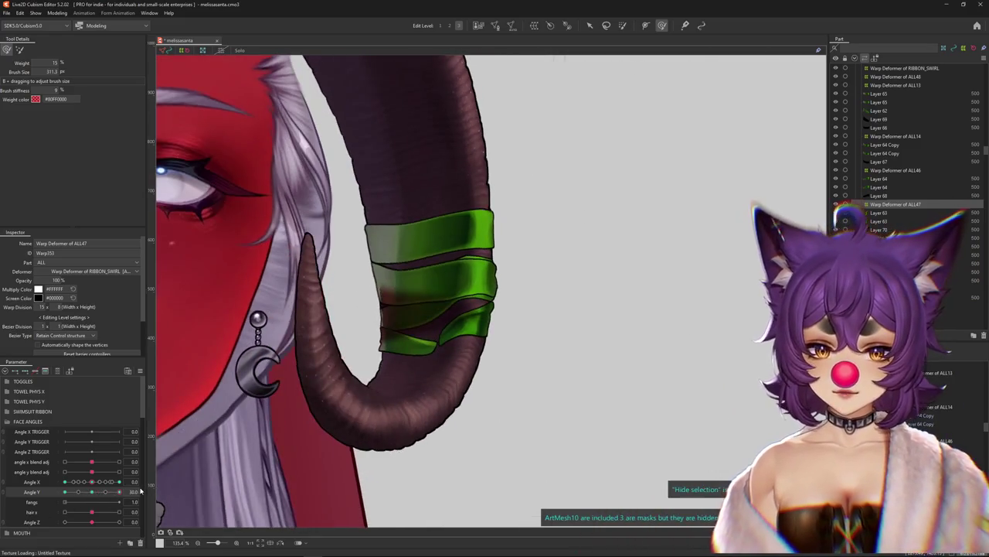
# - Brush-warp the lower bands around the horn at Angle Y -30 and 30
pyautogui.click(20, 51)
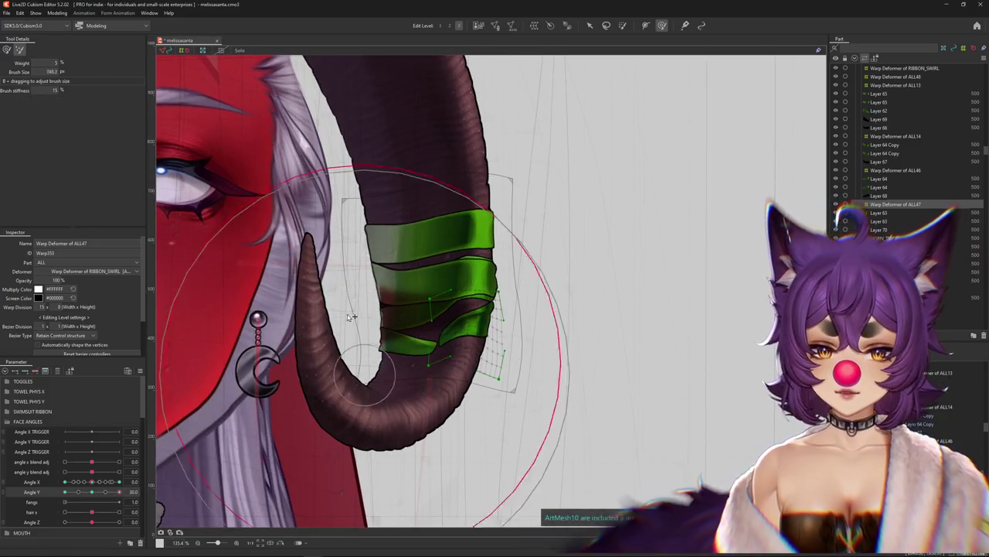
pyautogui.moveTo(96, 496); pyautogui.dragTo(94, 492)
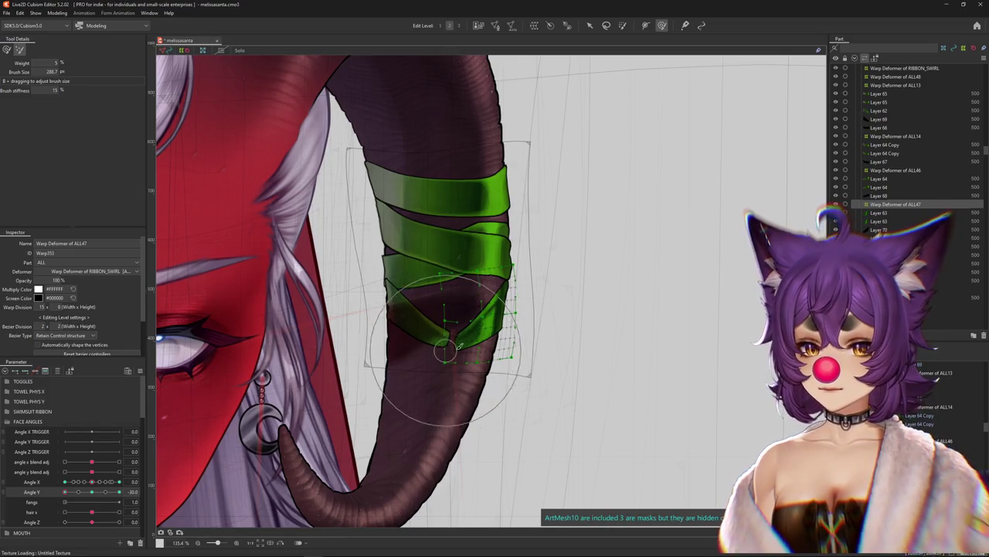
pyautogui.moveTo(457, 347); pyautogui.dragTo(464, 309)
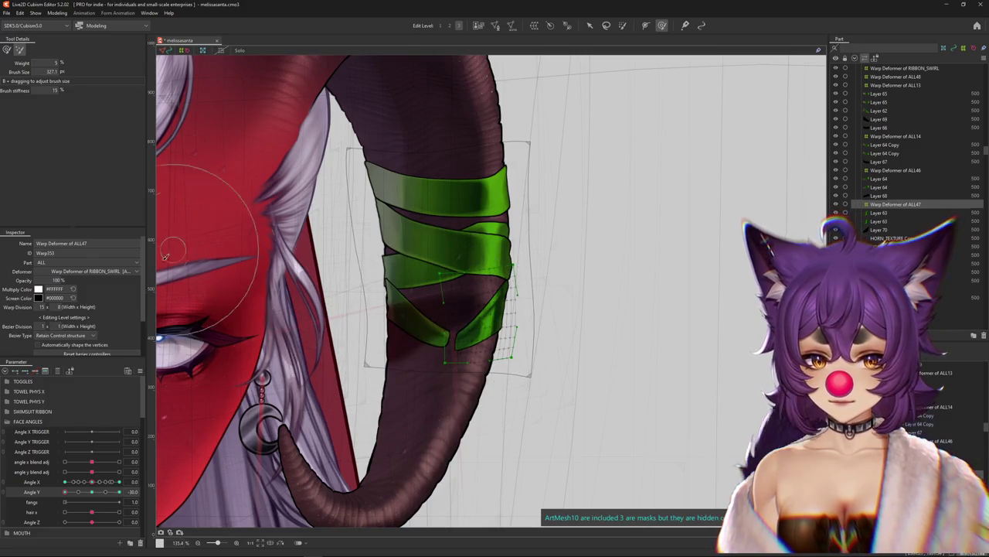
pyautogui.moveTo(66, 491); pyautogui.dragTo(126, 490)
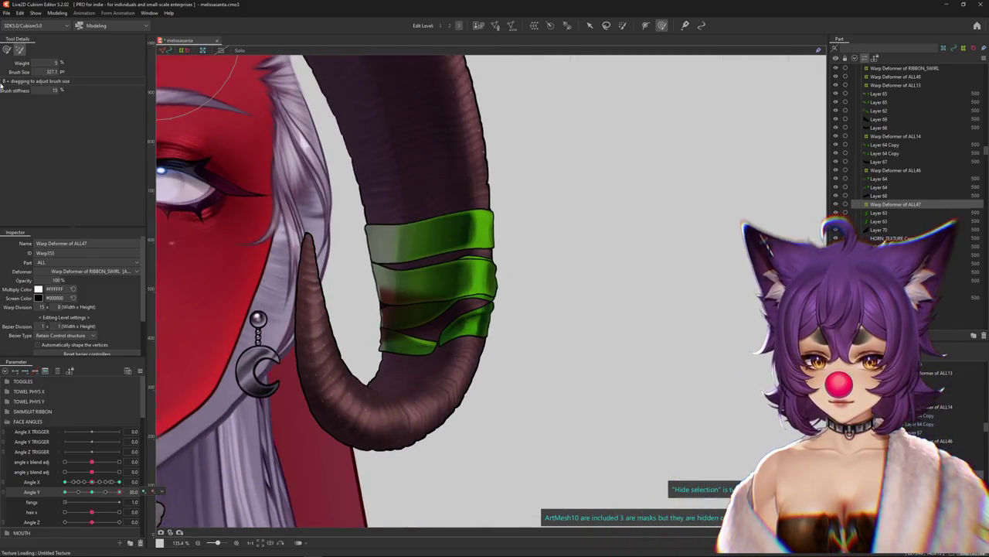
pyautogui.moveTo(482, 317); pyautogui.dragTo(497, 337)
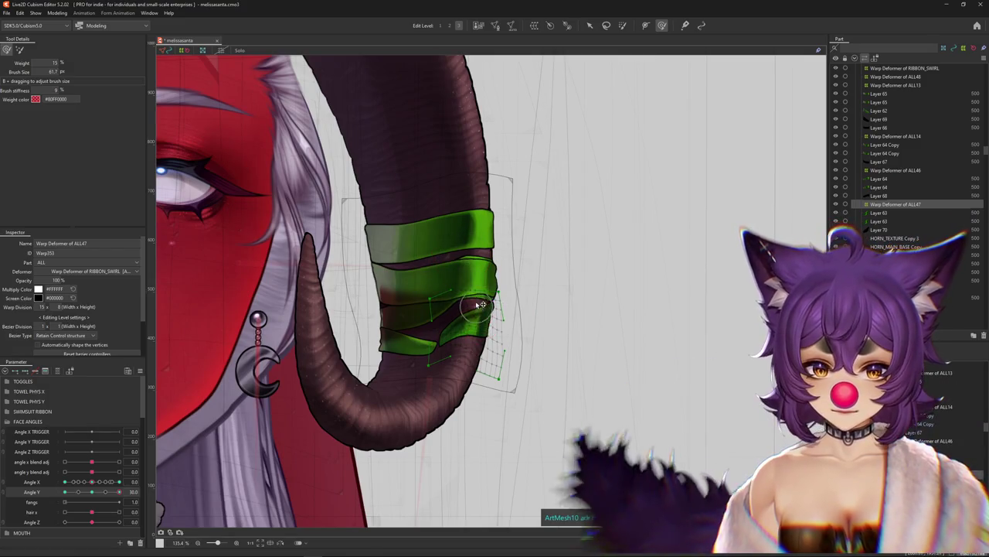
pyautogui.scroll(-3, 496, 337)
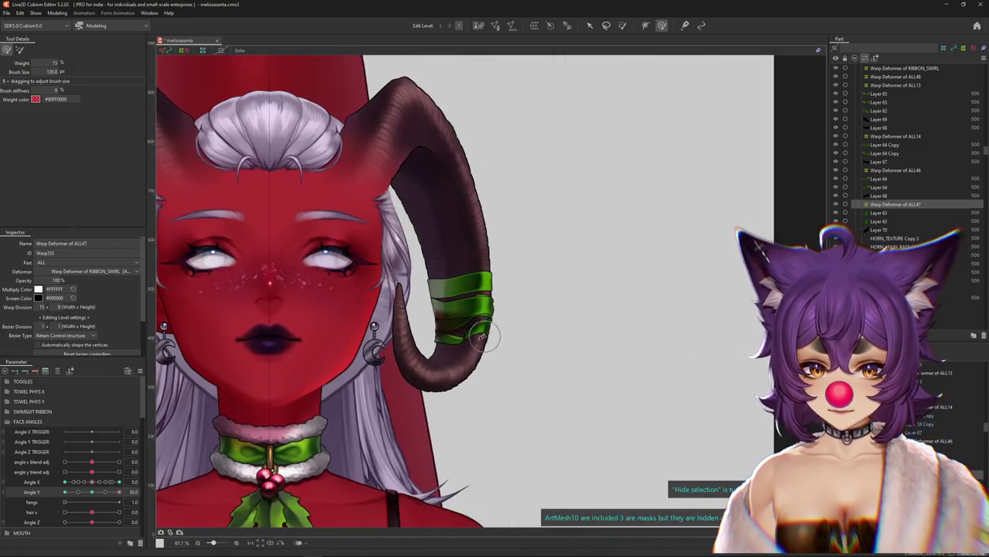
pyautogui.moveTo(433, 309); pyautogui.dragTo(435, 353)
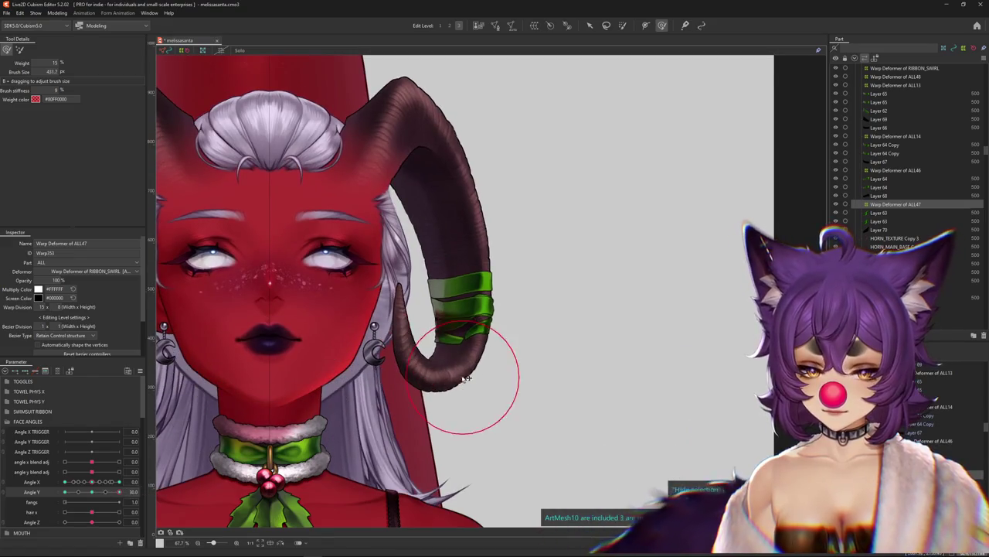
# - Touch up the band warp at both head tilts, then return the head to Angle Y 0
pyautogui.moveTo(95, 495); pyautogui.dragTo(65, 491)
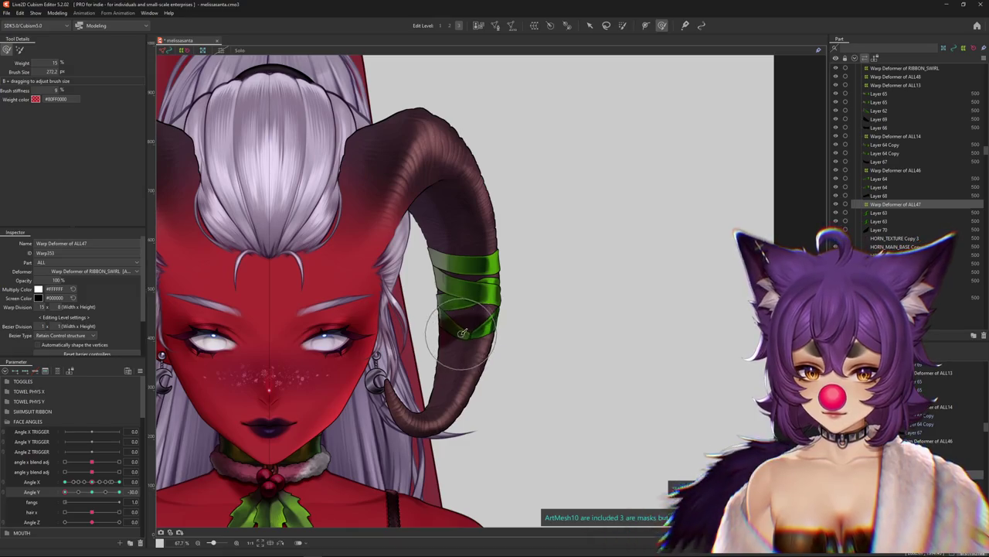
pyautogui.scroll(3, 499, 347)
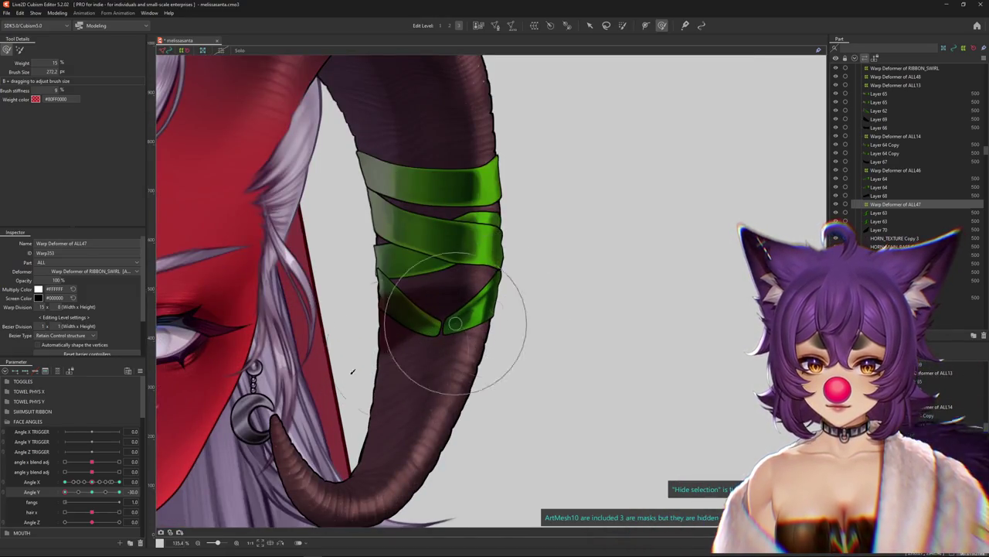
pyautogui.press('Right')
pyautogui.press('Right')
pyautogui.moveTo(360, 419); pyautogui.dragTo(460, 284)
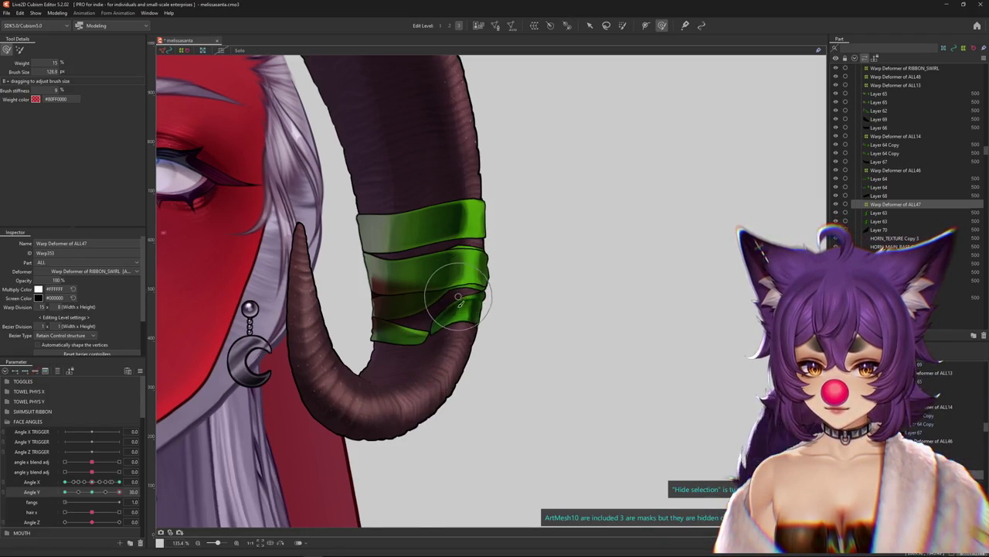
pyautogui.scroll(-3, 458, 300)
pyautogui.moveTo(417, 363); pyautogui.dragTo(466, 312)
pyautogui.press('Left')
pyautogui.press('Left')
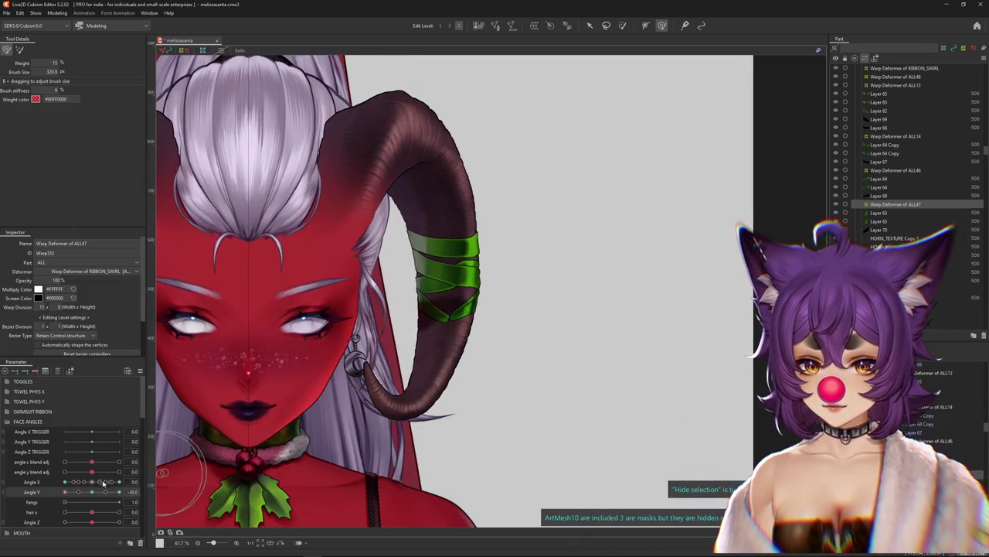
pyautogui.moveTo(448, 348); pyautogui.dragTo(475, 348)
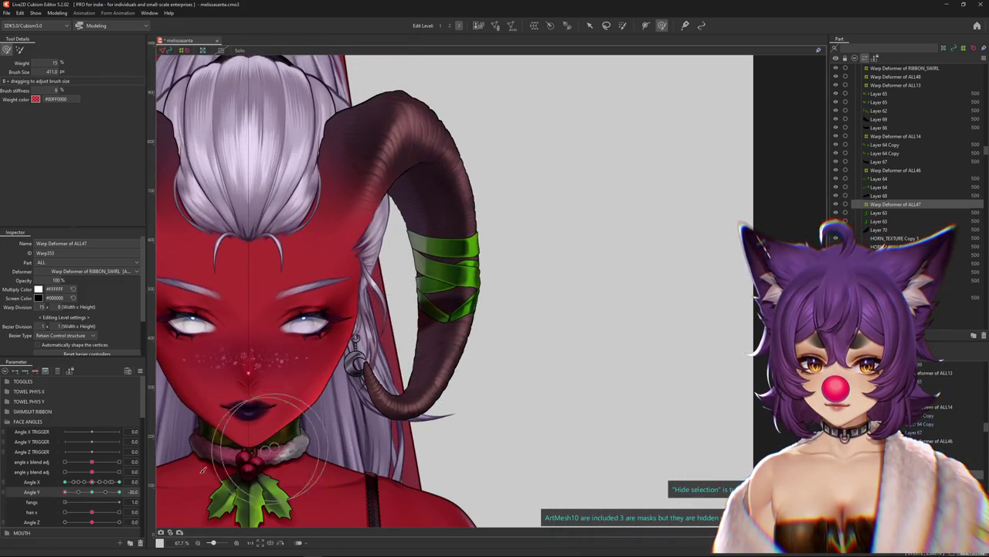
pyautogui.press('Right')
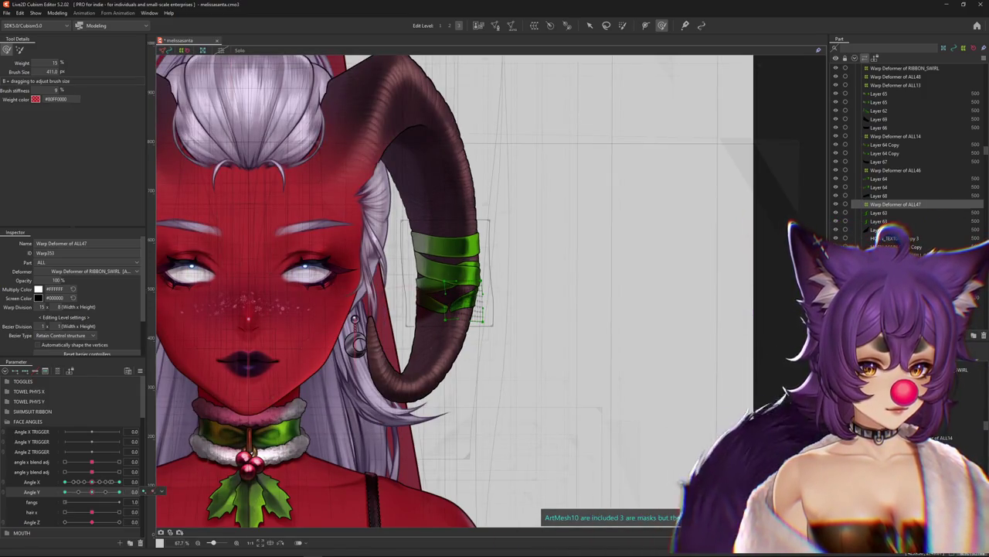
pyautogui.click(878, 110)
pyautogui.click(905, 68)
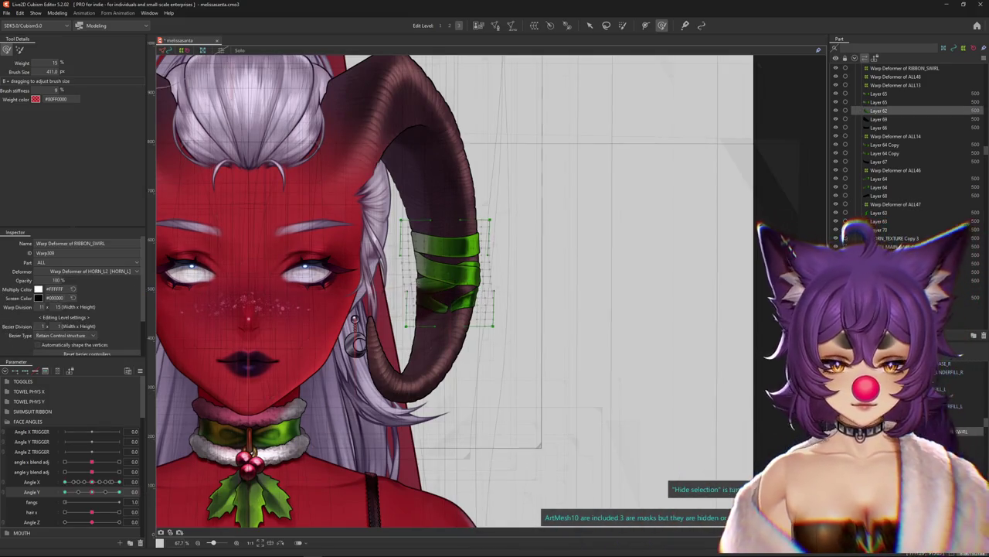
# - With selection hidden, brush the lowest ALL48 band tight around the horn's inner curve at Angle Y 30
pyautogui.hotkey('ctrl', 'h')
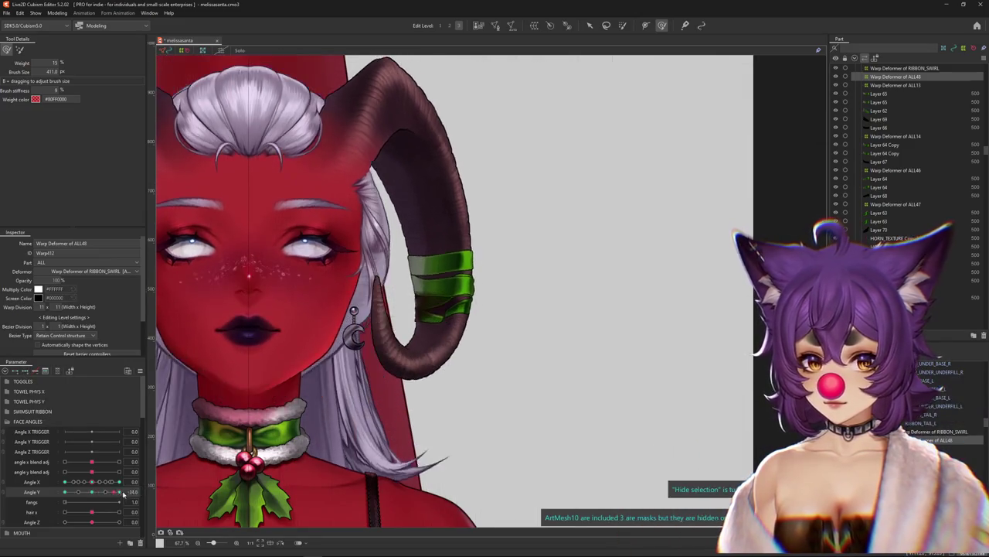
pyautogui.scroll(5, 444, 294)
pyautogui.moveTo(464, 326)
pyautogui.mouseDown()
pyautogui.moveTo(398, 343)
pyautogui.moveTo(456, 288)
pyautogui.mouseUp()
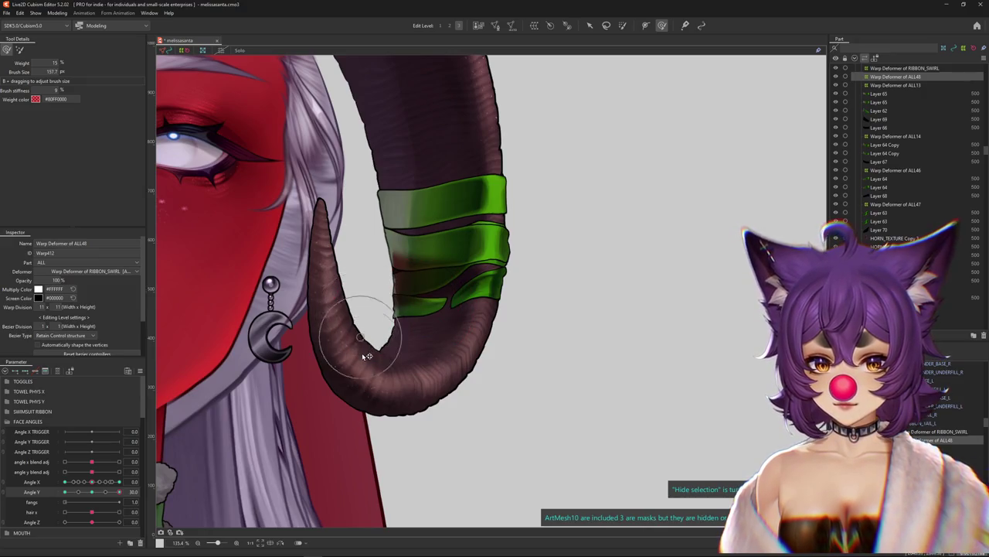
pyautogui.moveTo(366, 318); pyautogui.dragTo(406, 308)
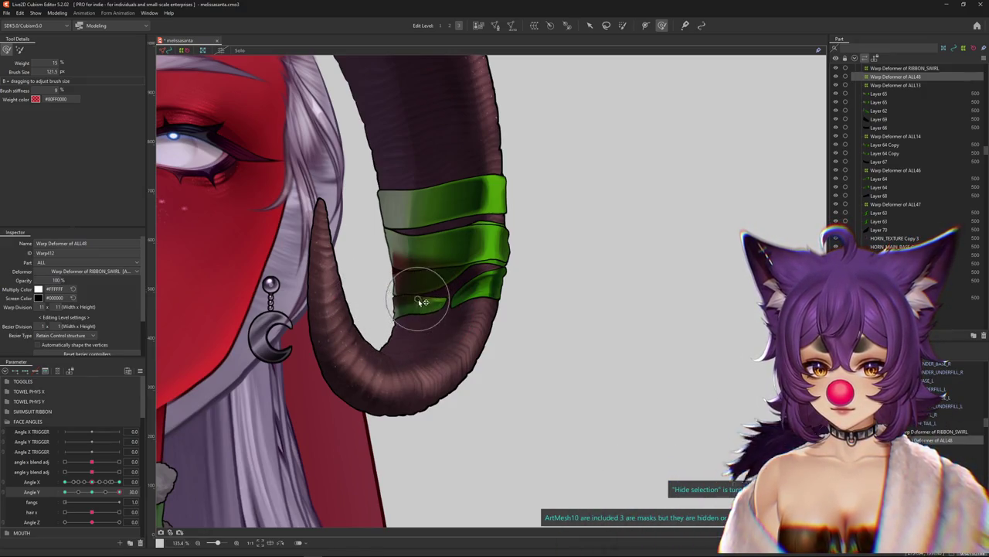
pyautogui.moveTo(96, 495); pyautogui.dragTo(120, 491)
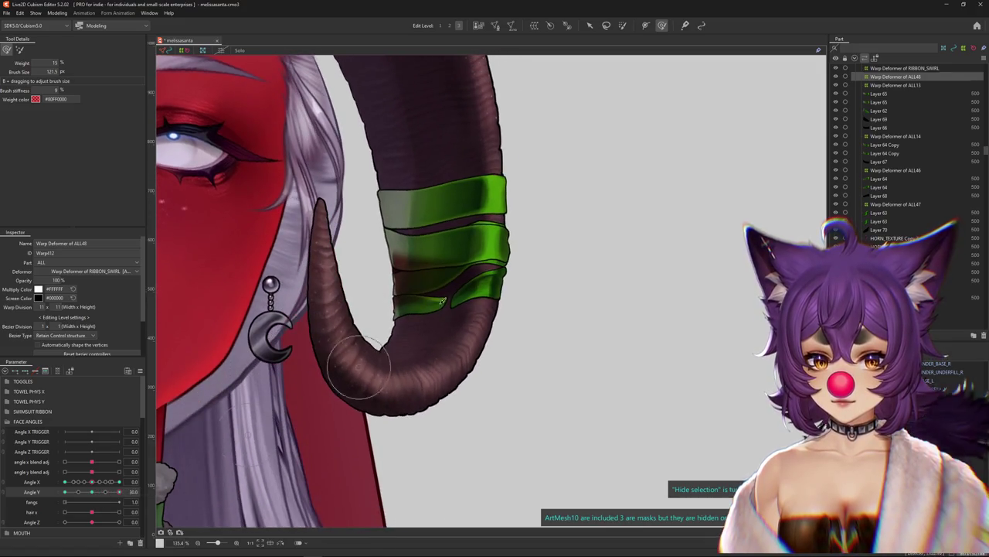
pyautogui.moveTo(464, 327); pyautogui.dragTo(397, 313)
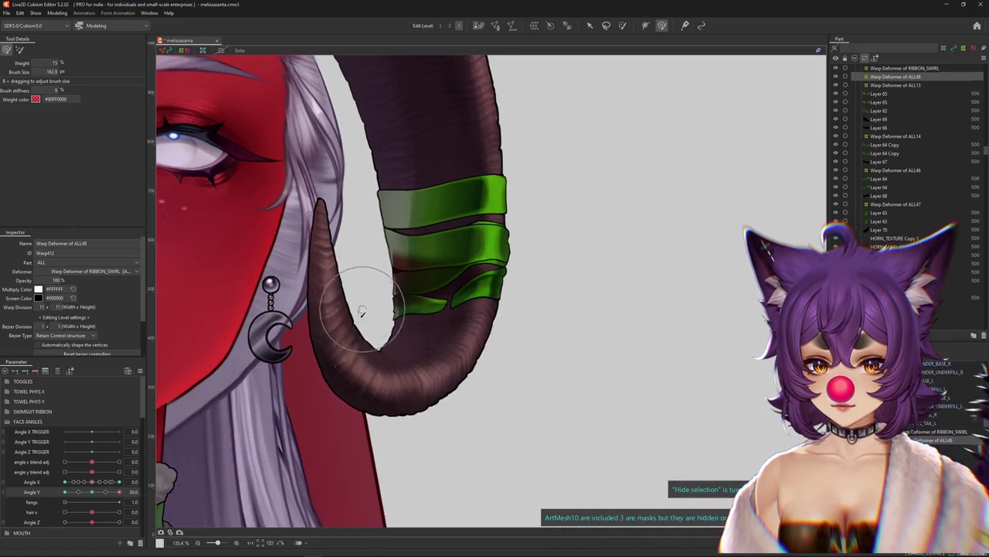
pyautogui.moveTo(93, 498); pyautogui.dragTo(116, 492)
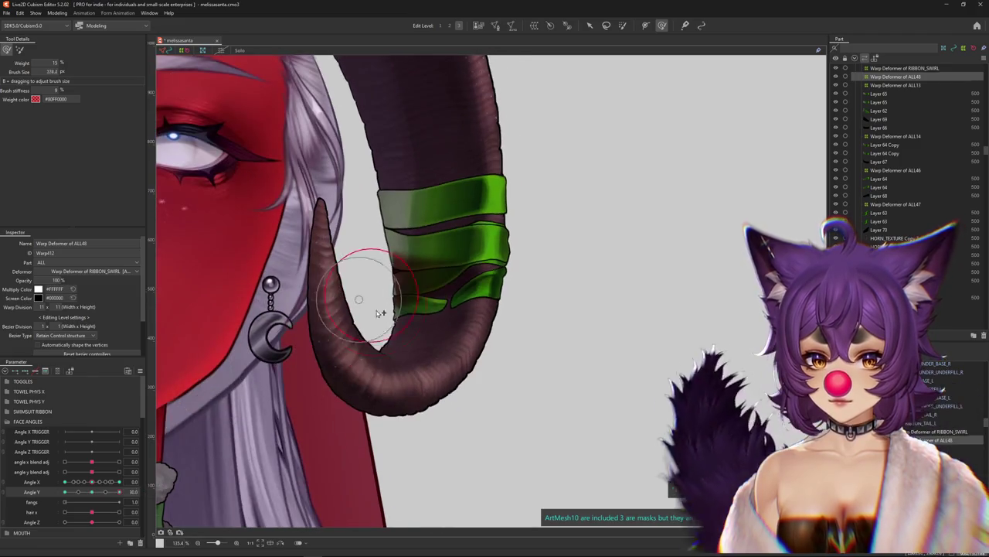
pyautogui.moveTo(380, 309); pyautogui.dragTo(387, 292)
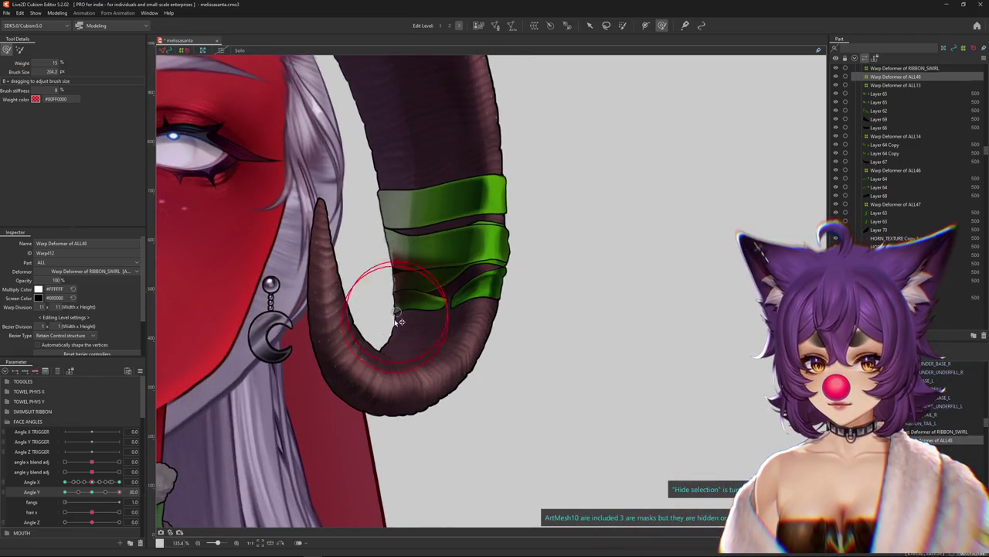